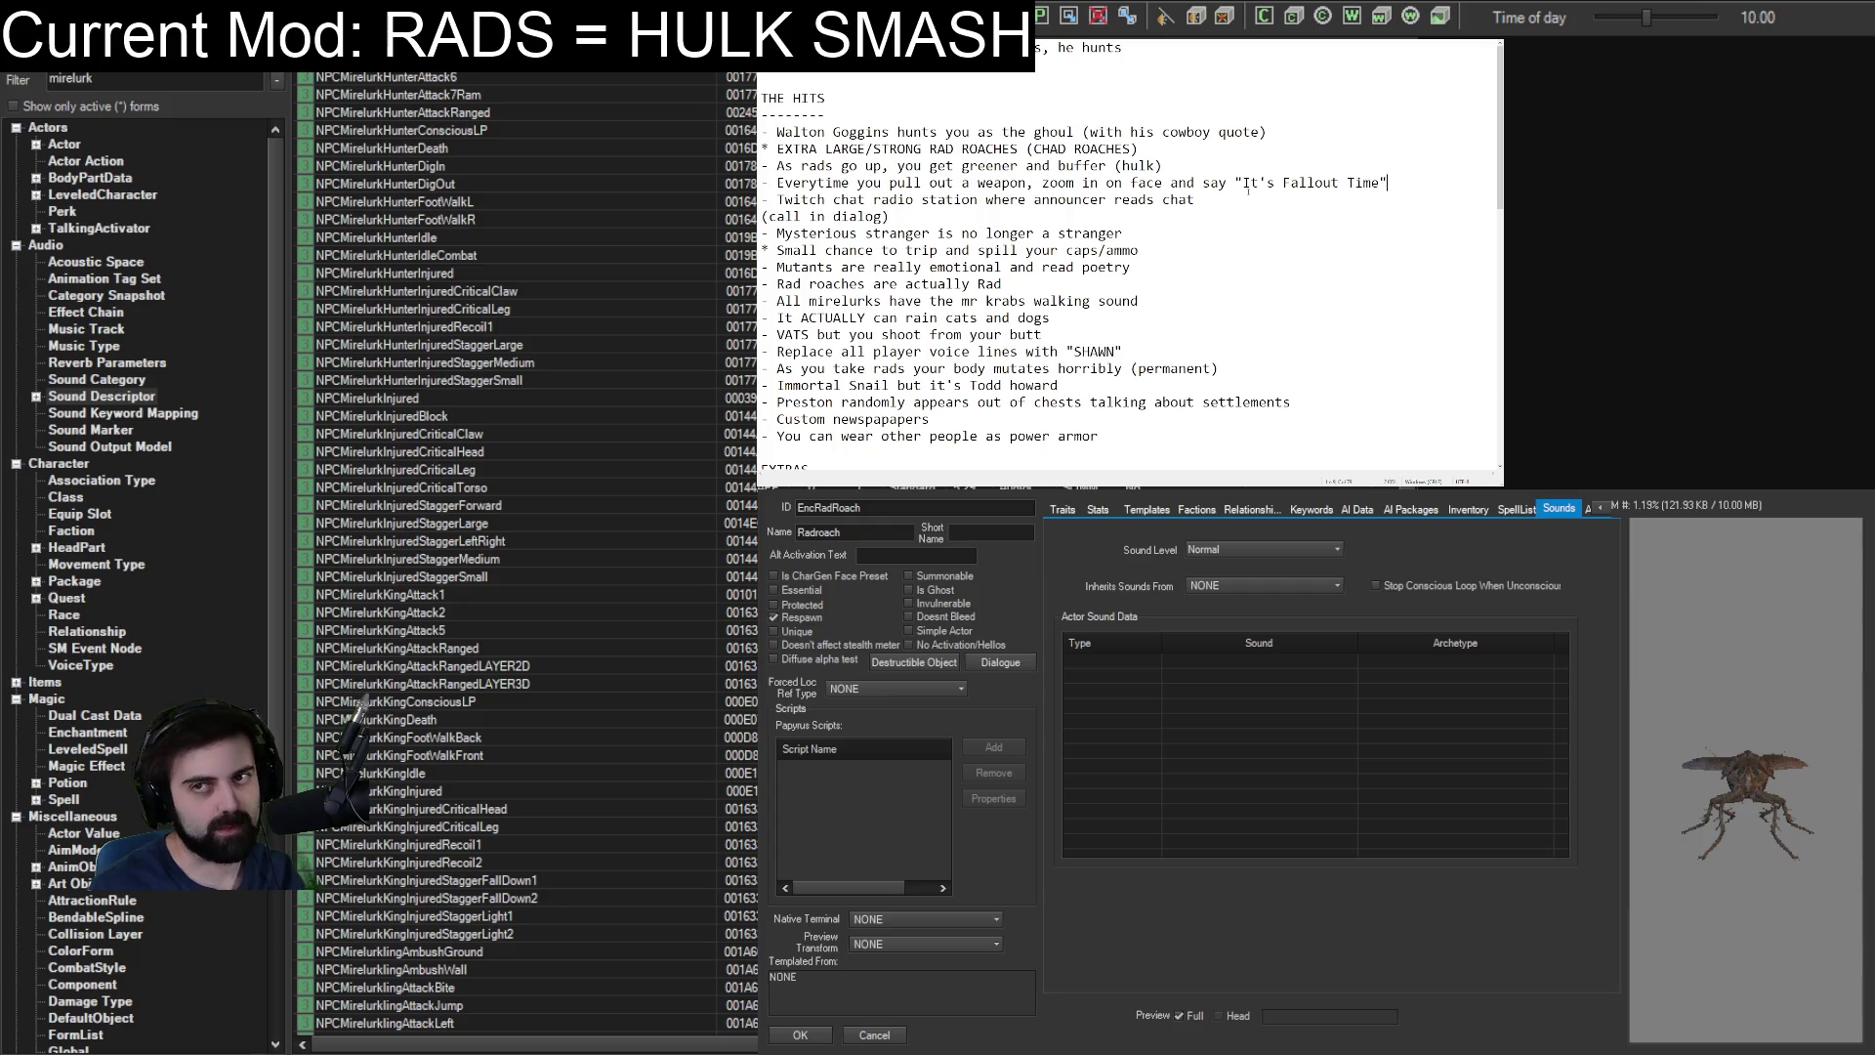
Move the Shawn inventory-item idea up into THE HITS, right after the power armor idea.
scroll(1274, 288, "down", 5)
scroll(1266, 268, "down", 5)
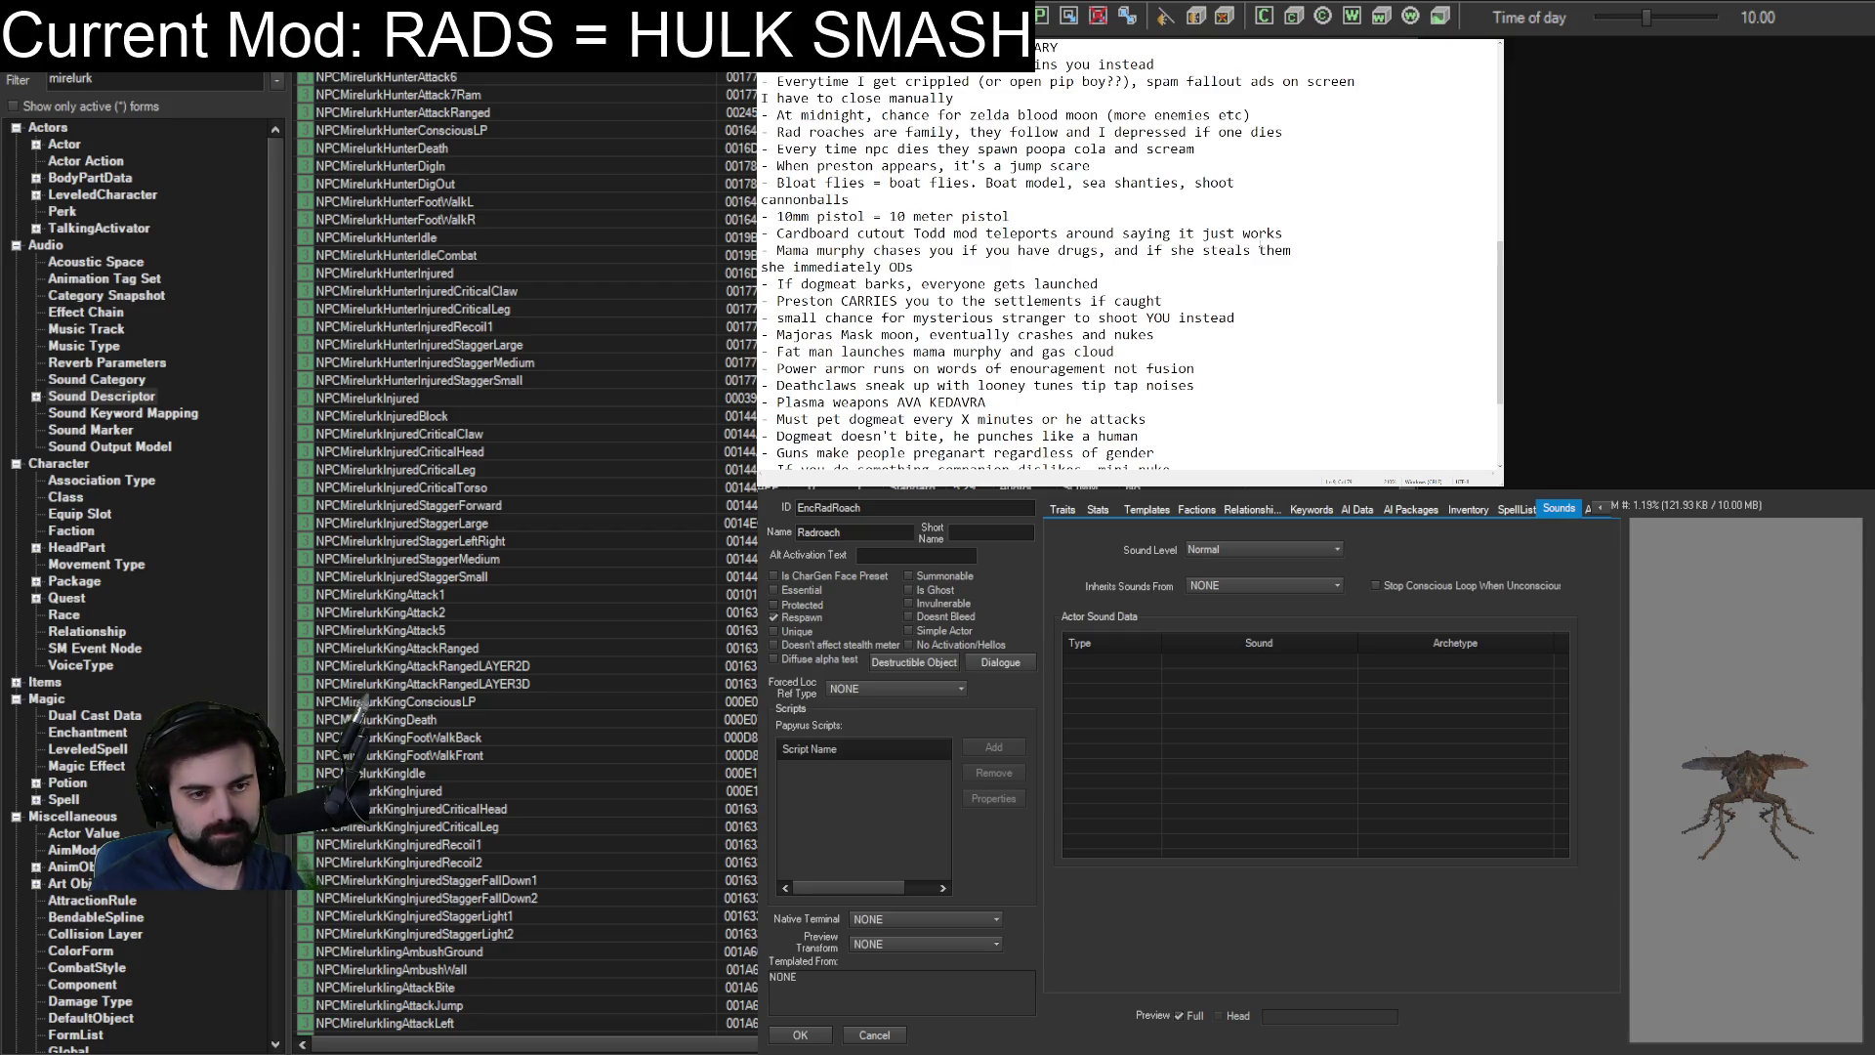
scroll(1270, 274, "down", 3)
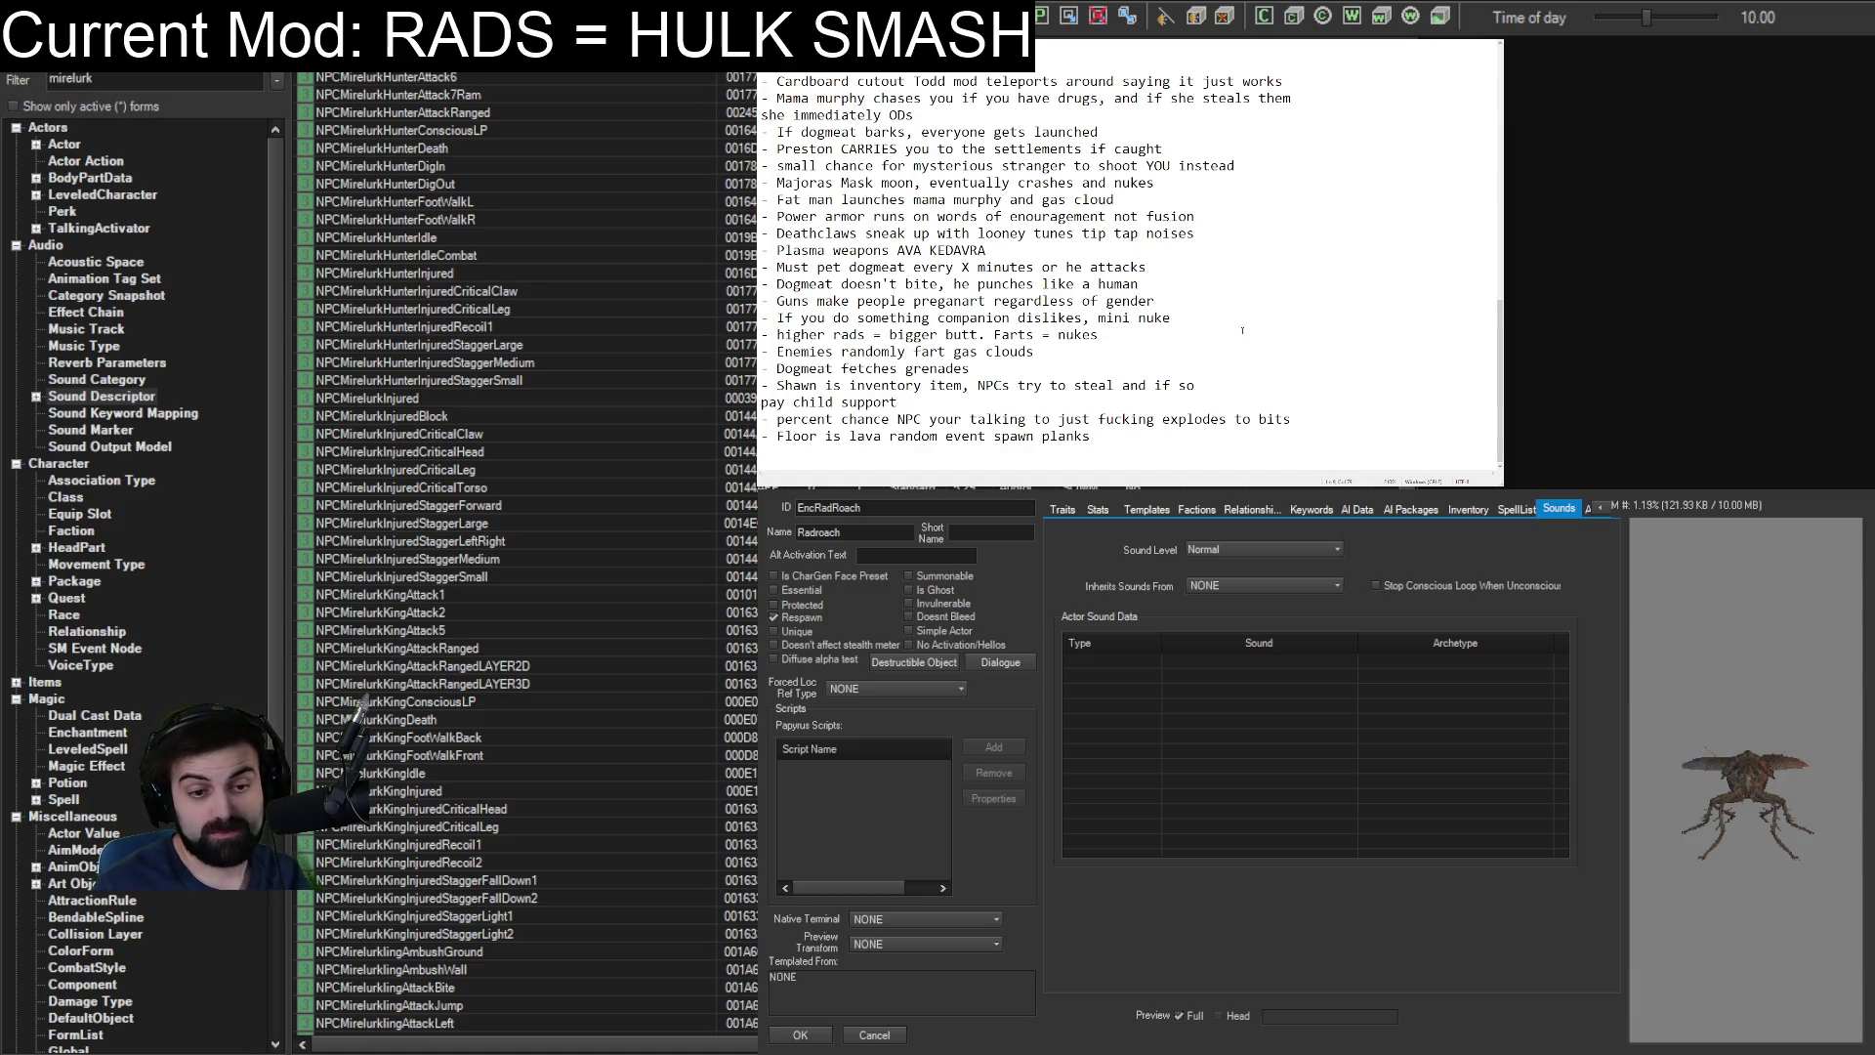
scroll(1230, 312, "up", 10)
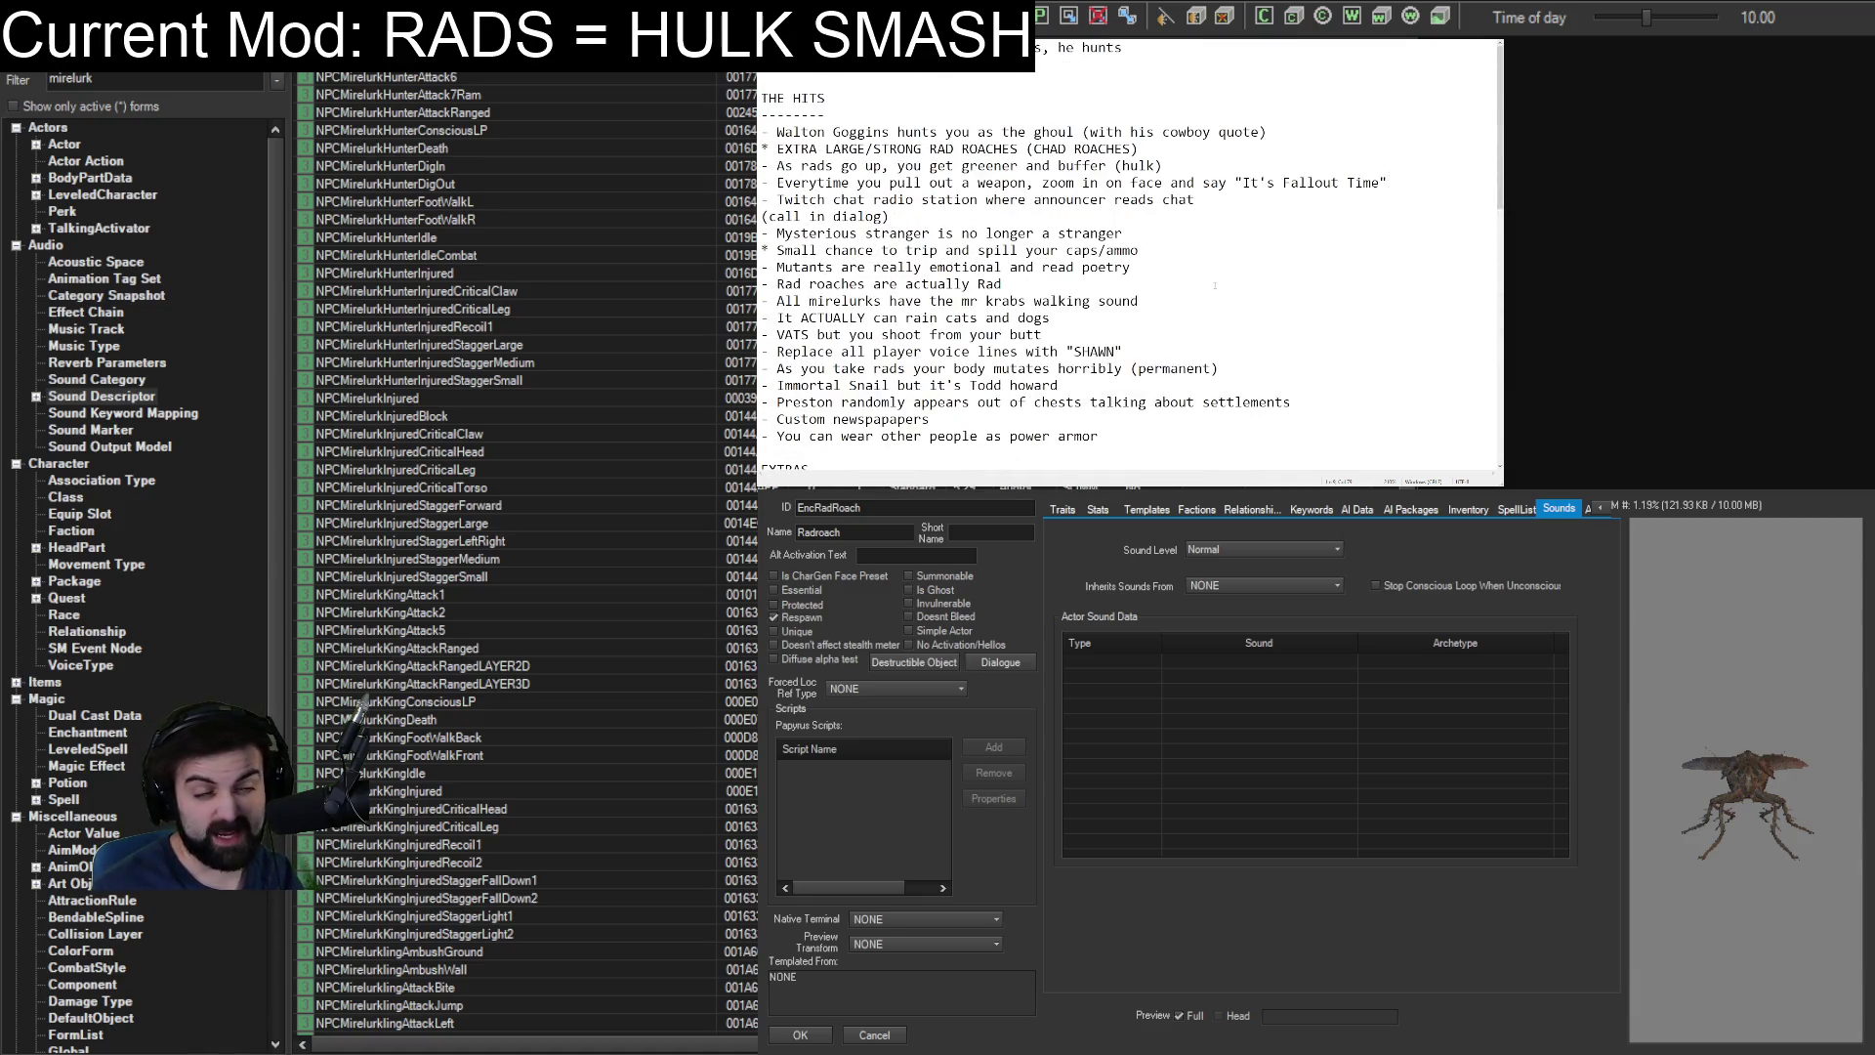
scroll(1215, 285, "down", 1)
scroll(1211, 273, "up", 1)
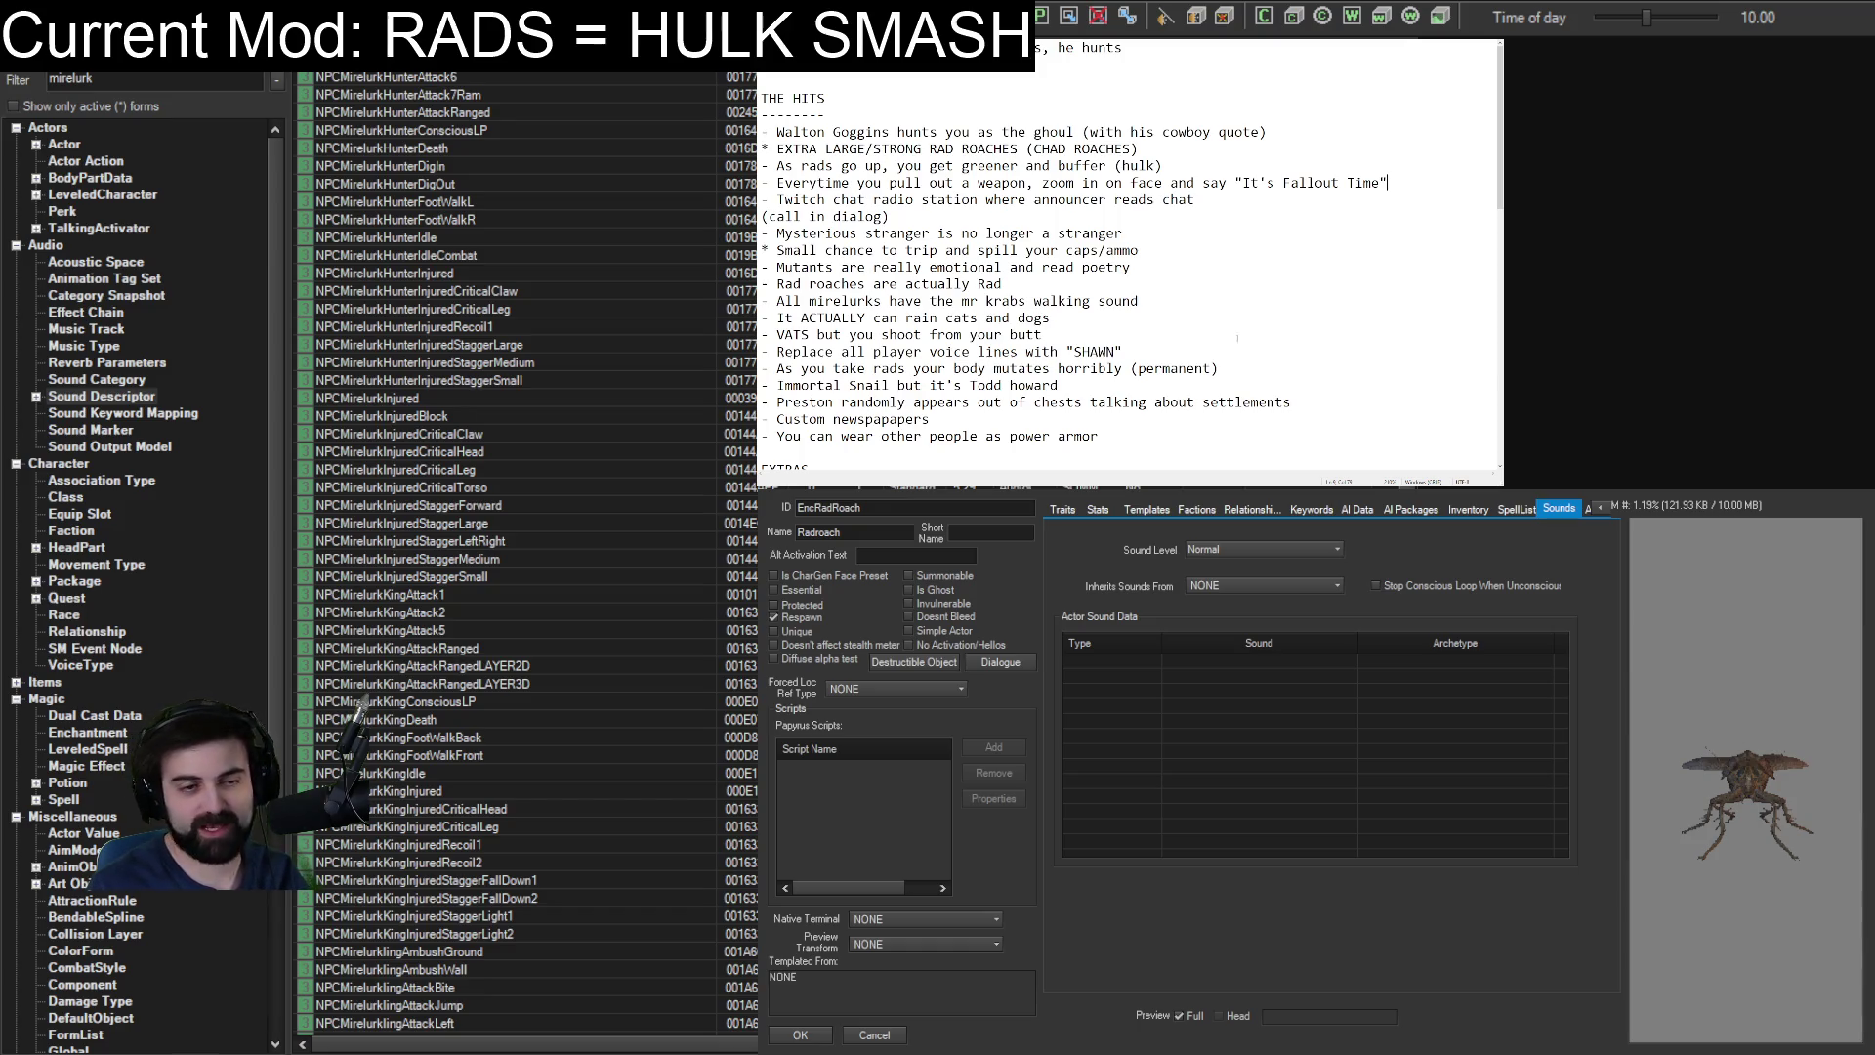
scroll(1130, 255, "down", 15)
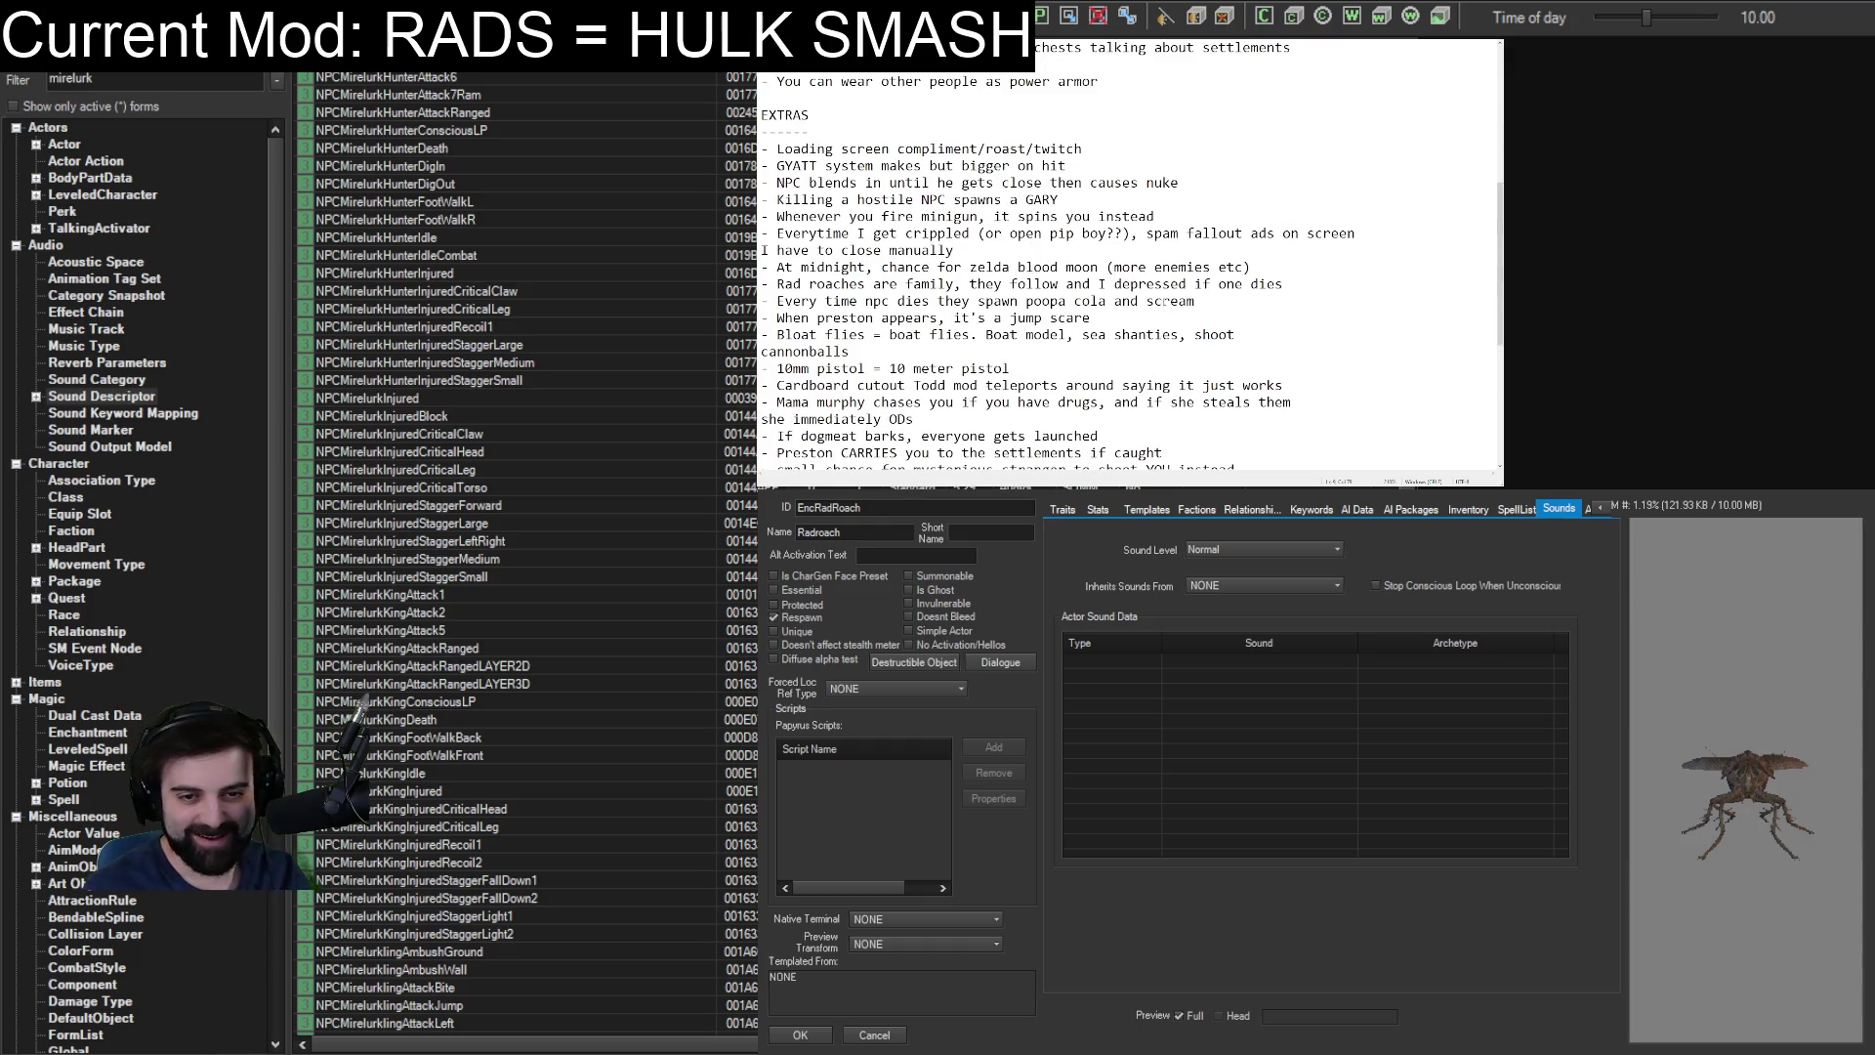
scroll(1132, 256, "down", 1)
scroll(1132, 256, "down", 1)
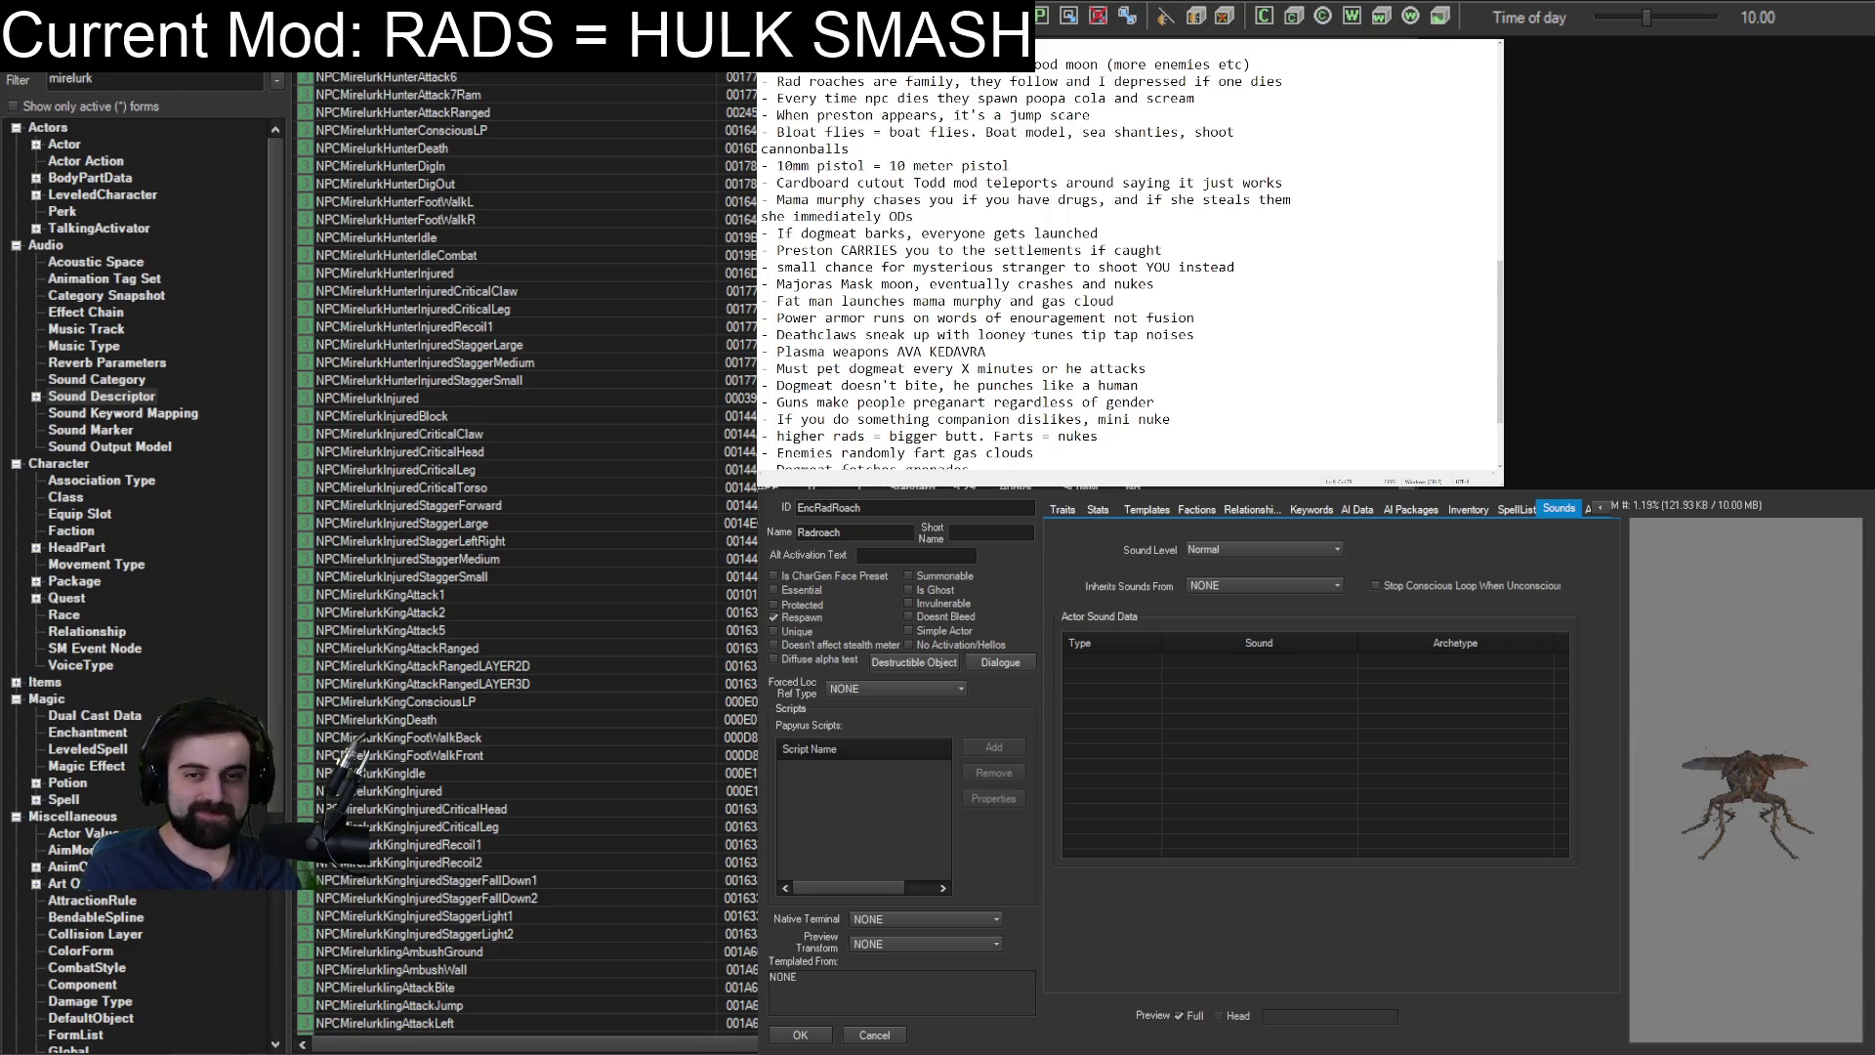
scroll(1127, 259, "down", 2)
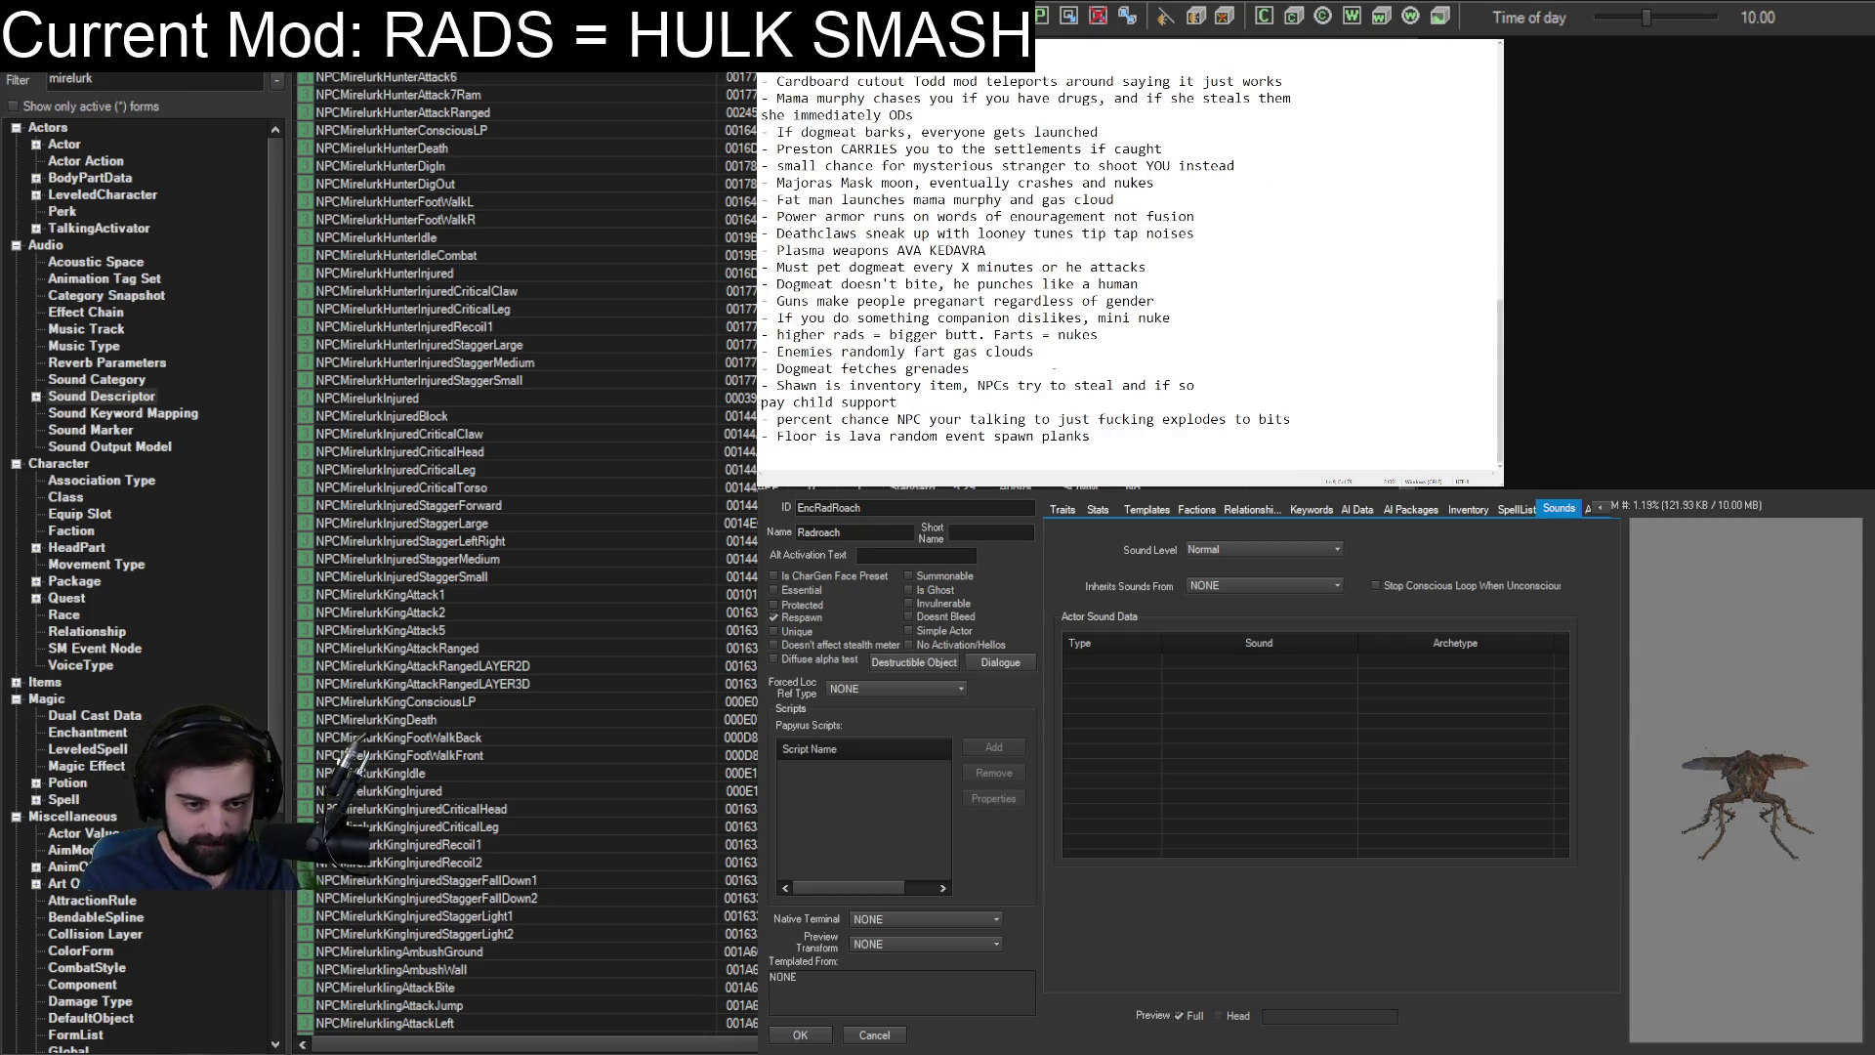
left_click_drag(776, 385, 899, 400)
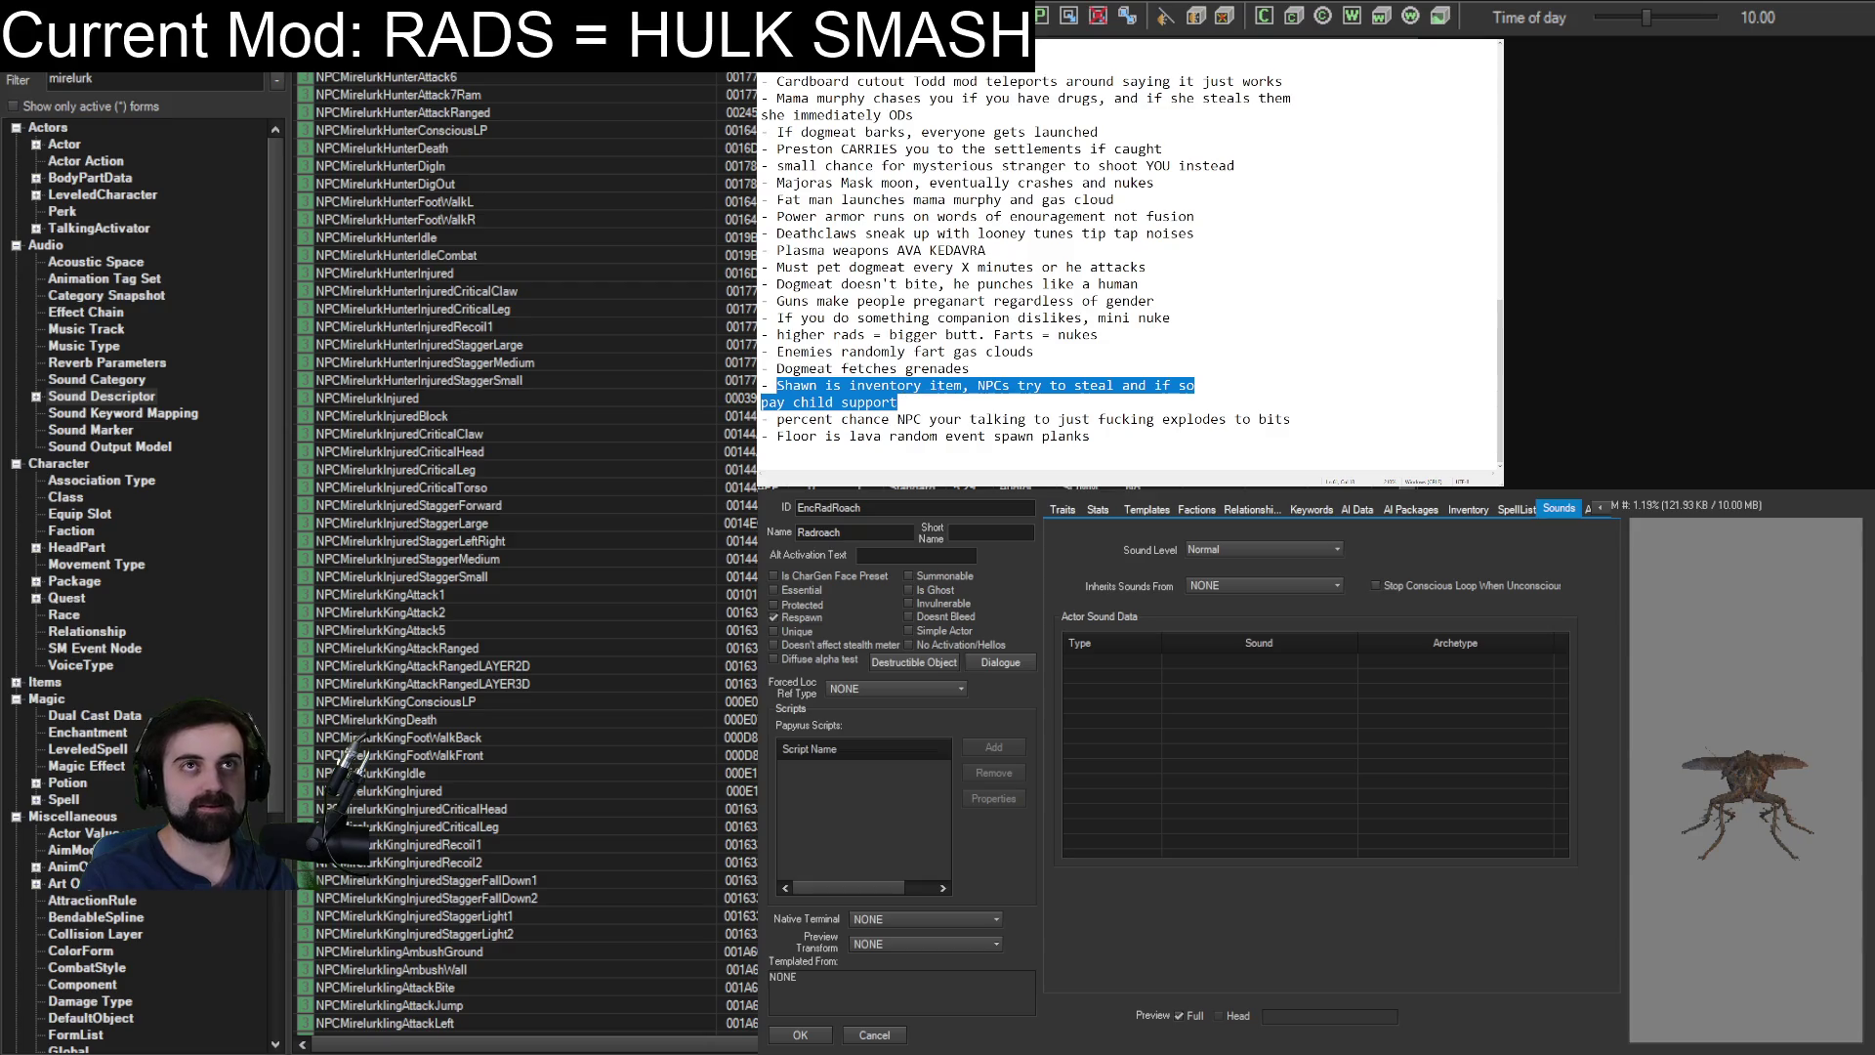
left_click(915, 395)
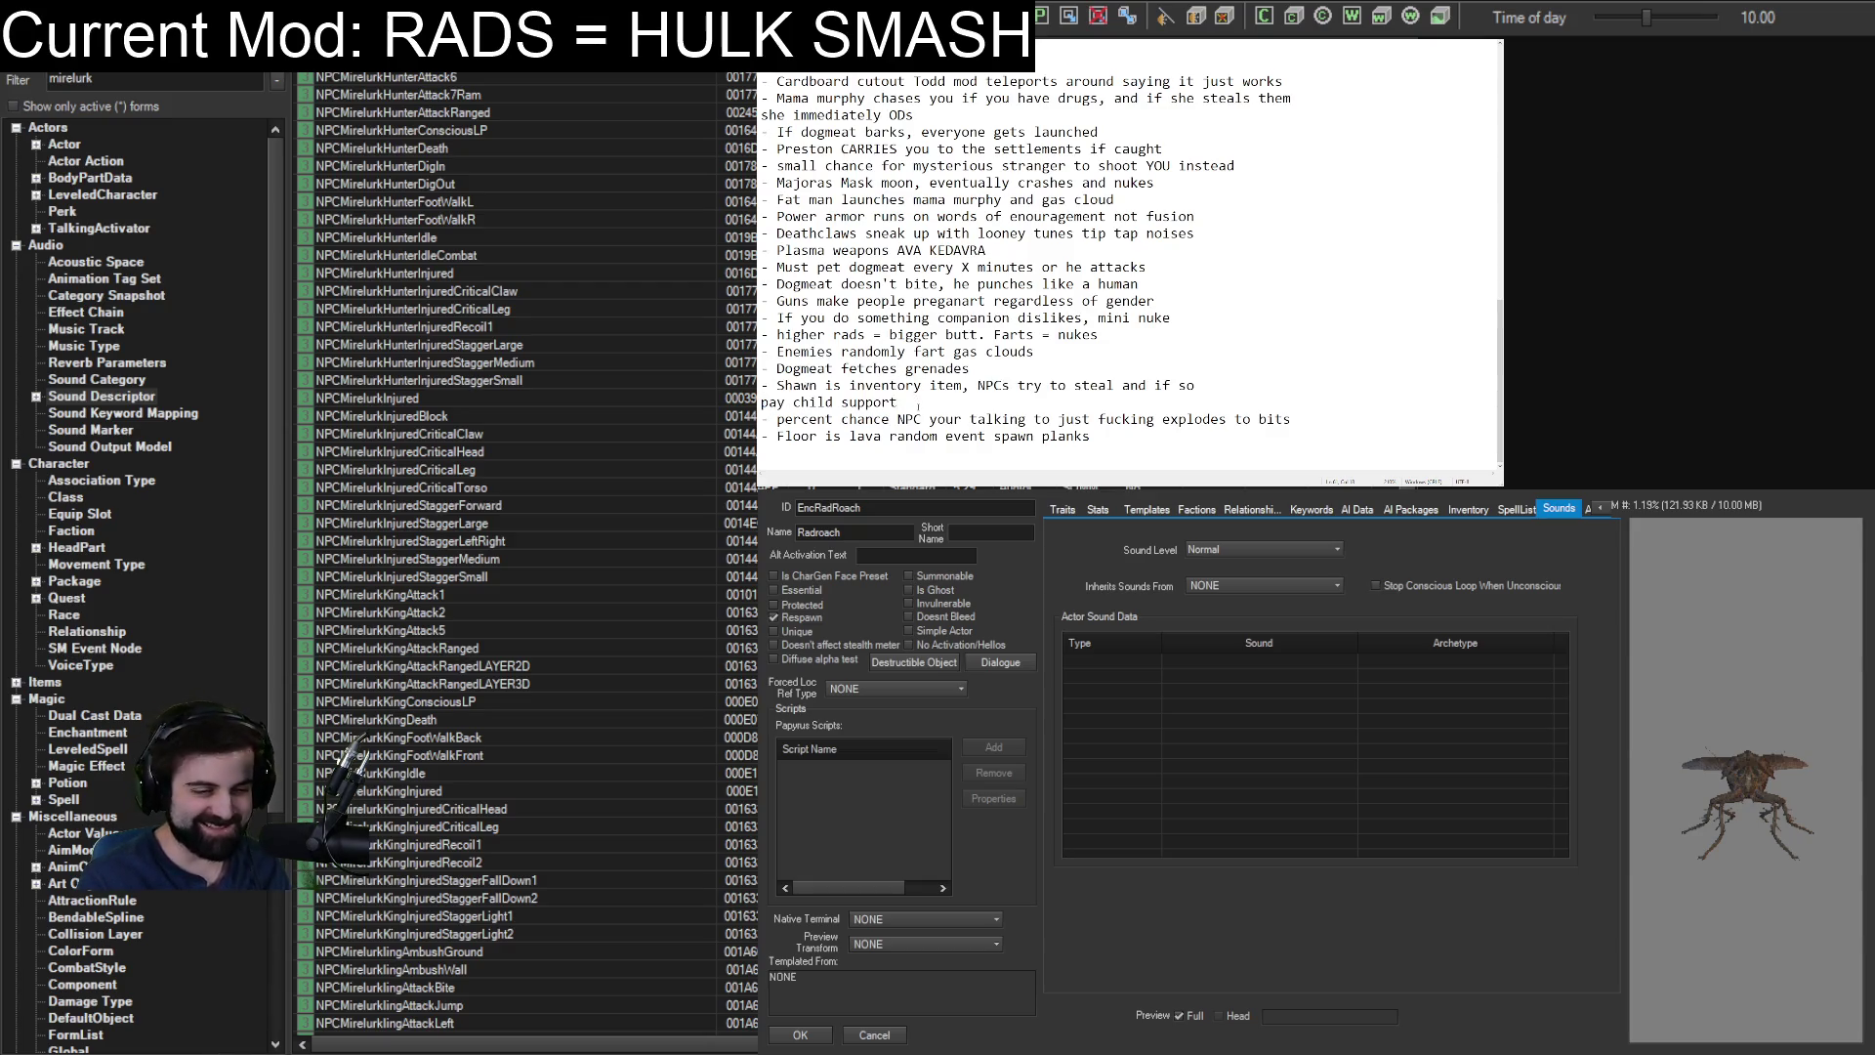
triple_click(979, 384)
key("ctrl+c")
key("Delete")
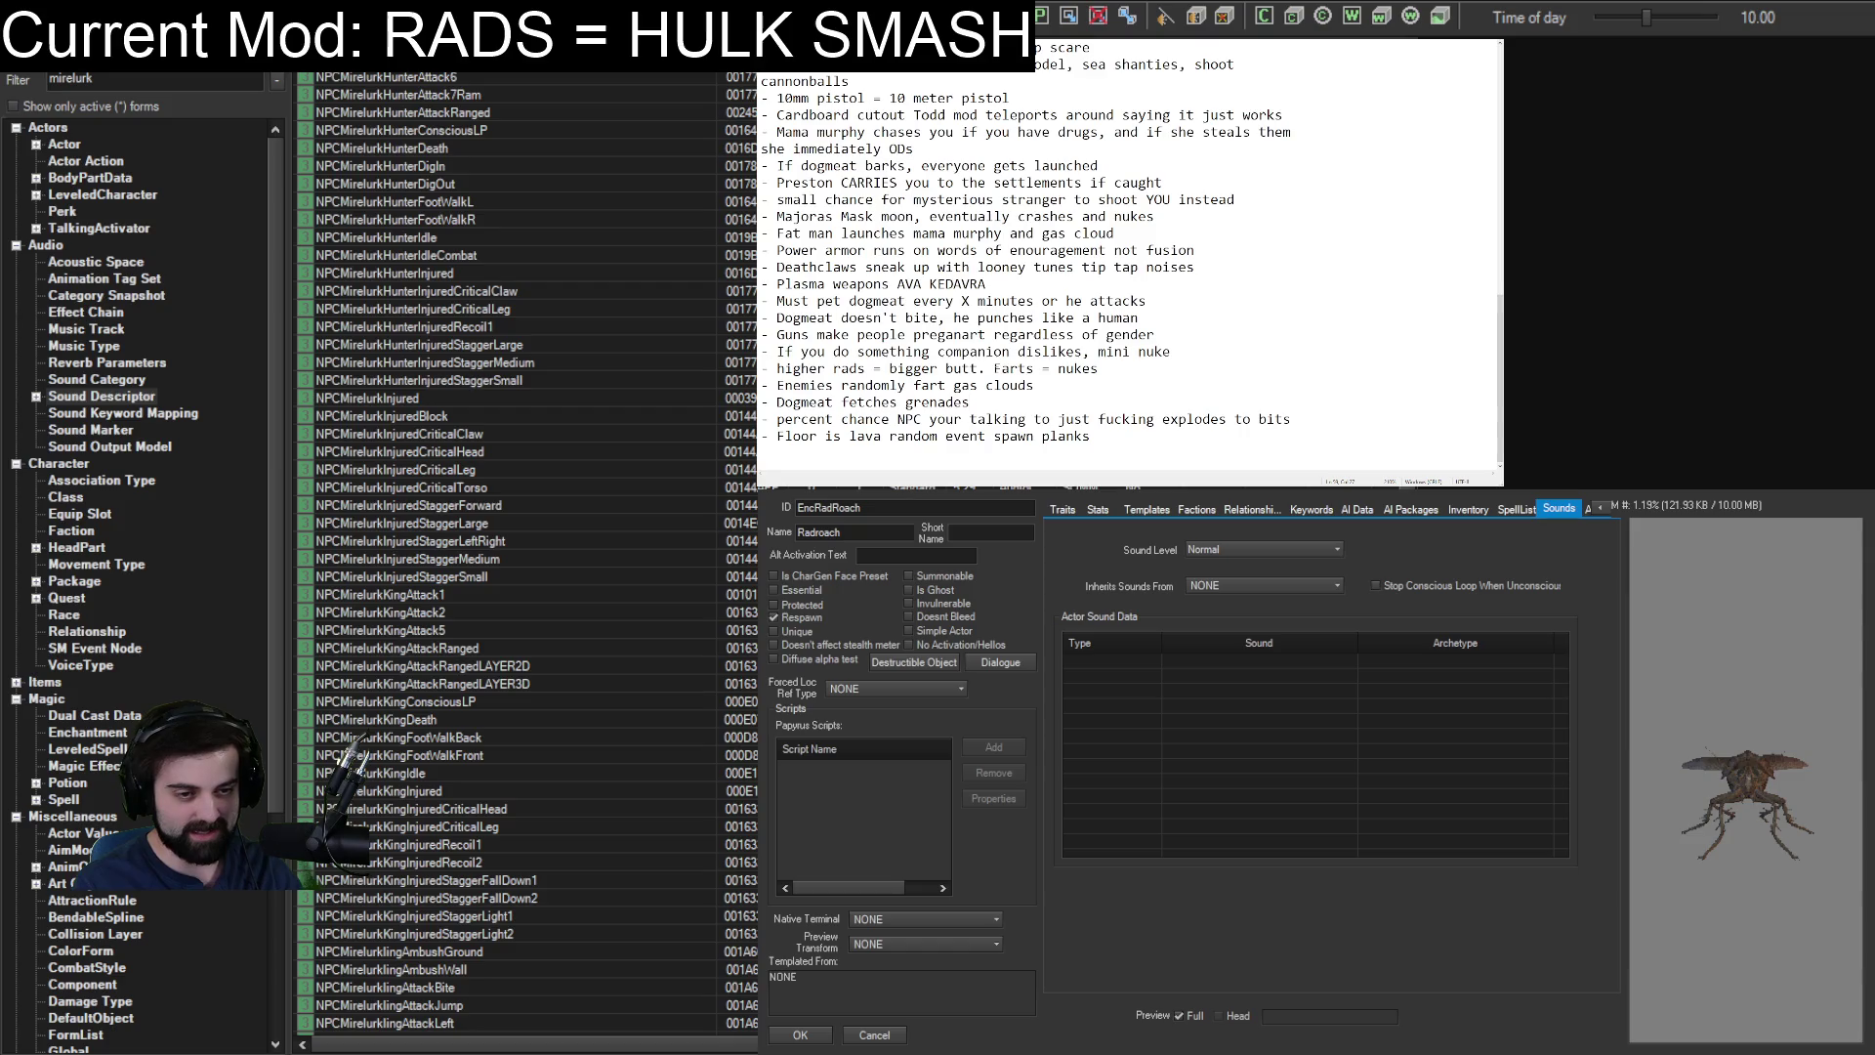
scroll(979, 384, "up", 5)
left_click(1130, 270)
key("ctrl+v")
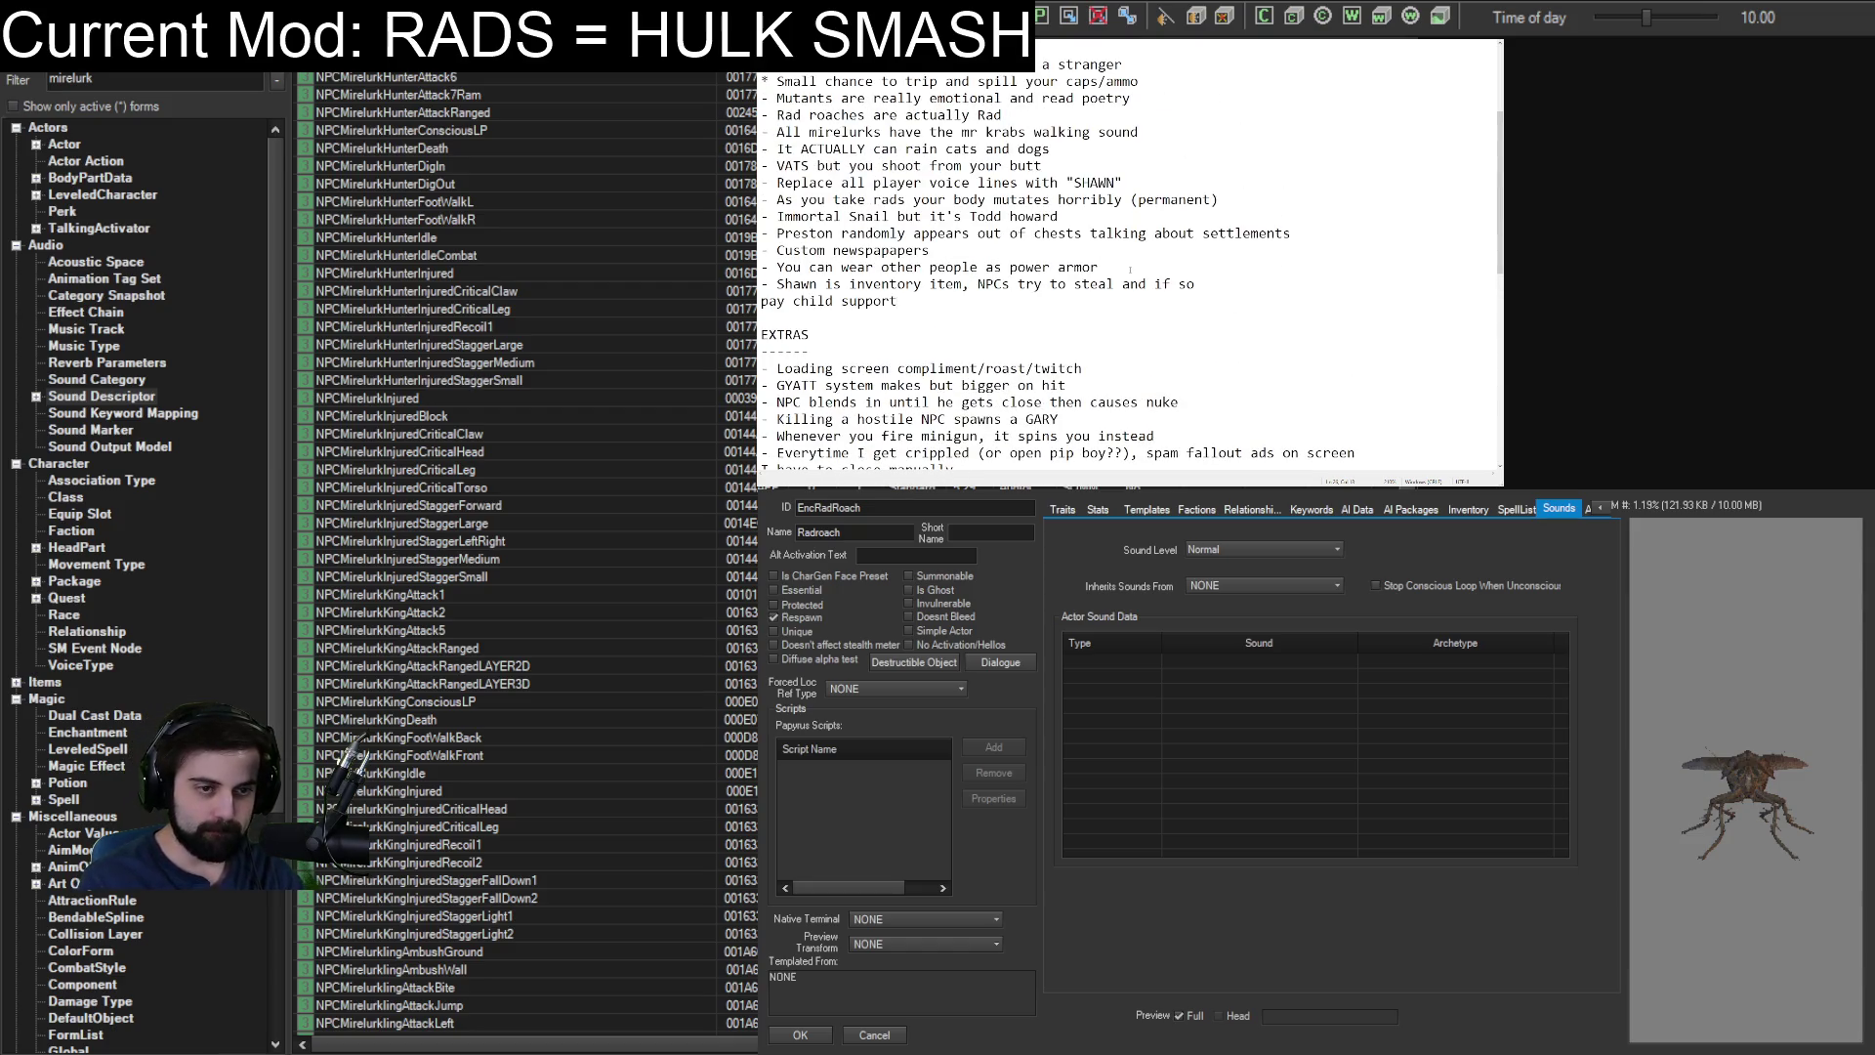
Cut the exploding-NPC idea from near the list's end and paste it into THE HITS.
scroll(1112, 264, "down", 10)
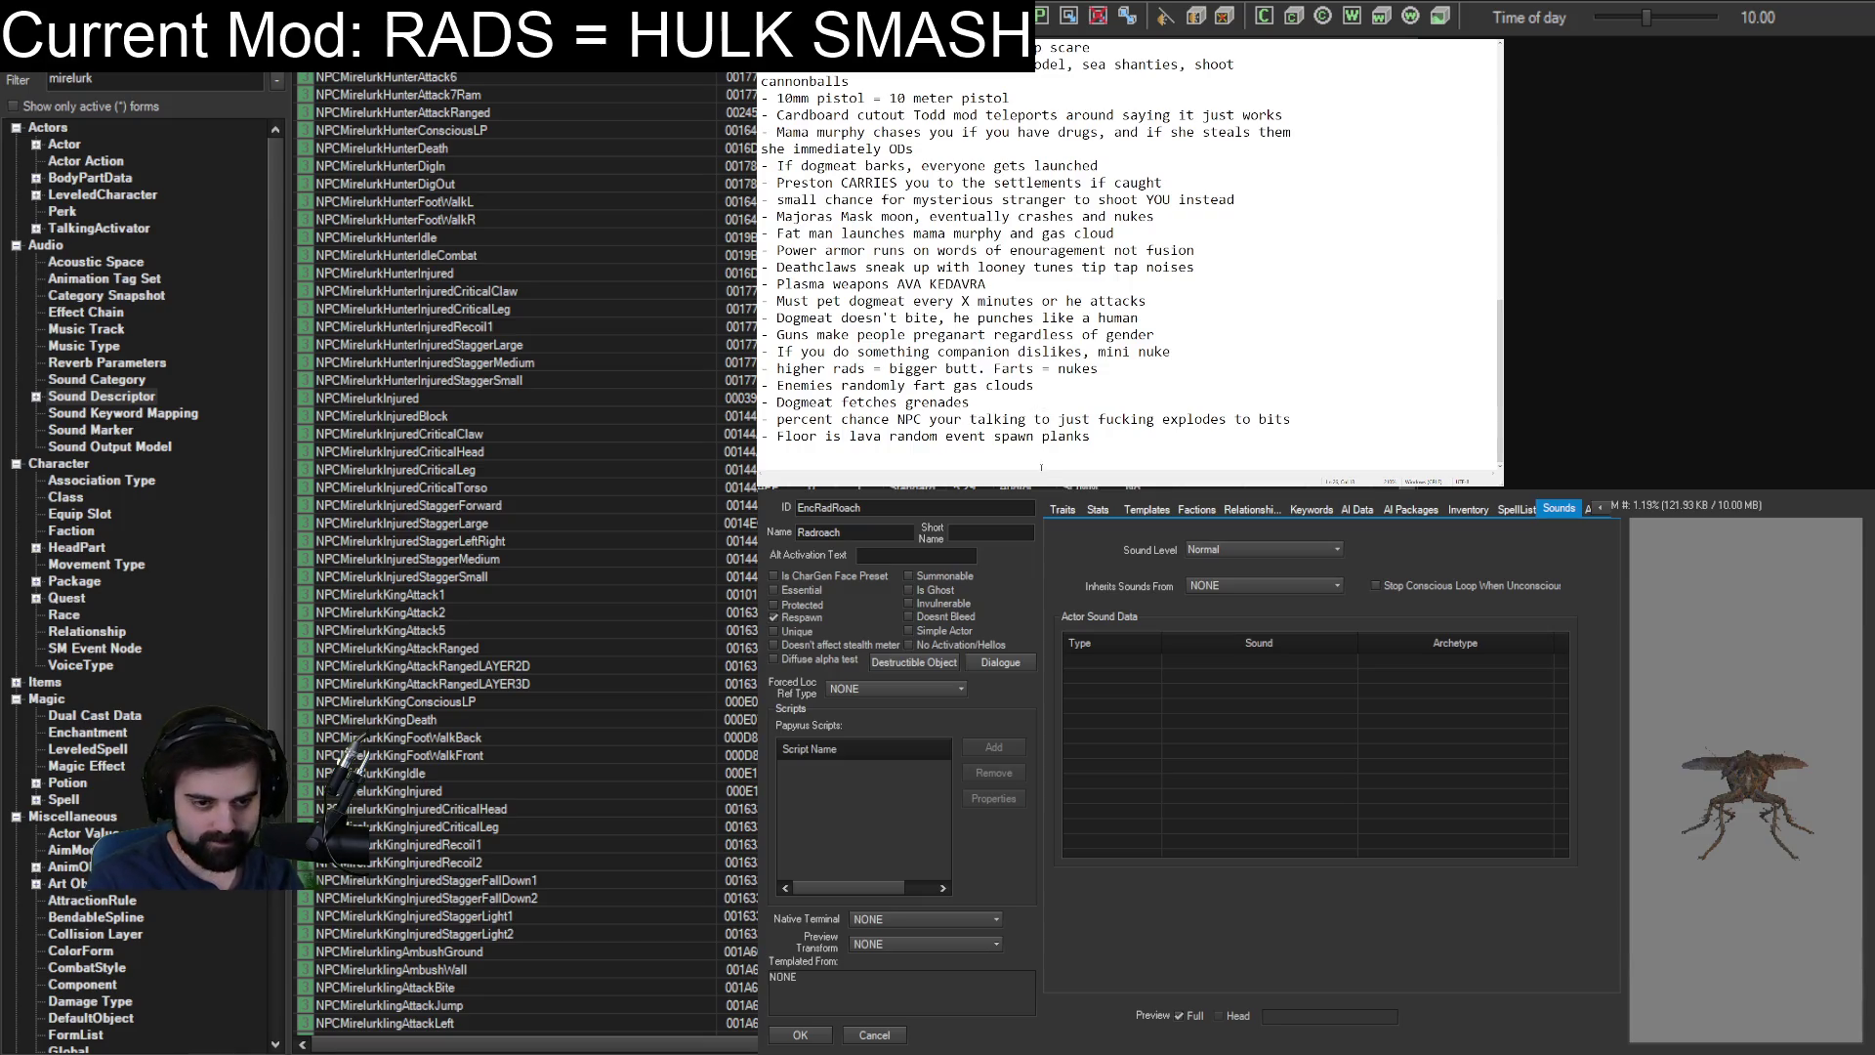
triple_click(1299, 417)
key("ctrl+x")
scroll(978, 252, "up", 8)
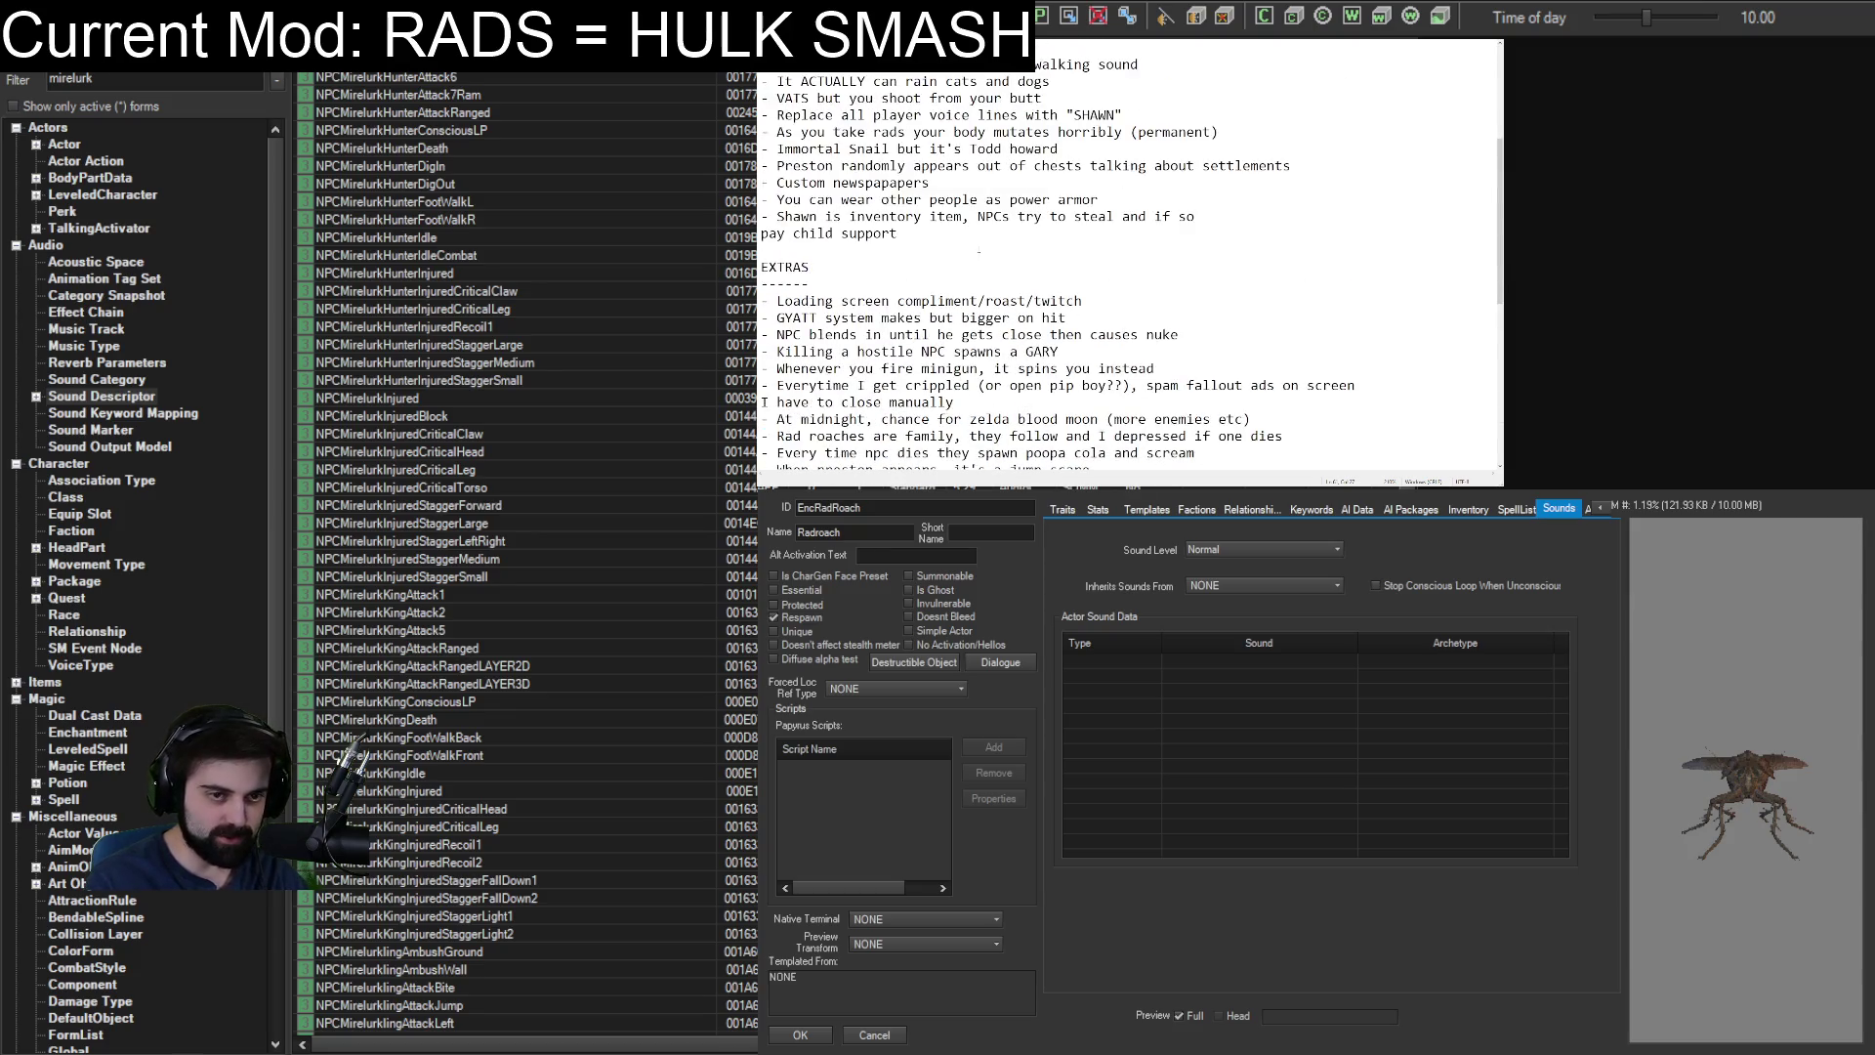
left_click(981, 239)
key("ctrl+v")
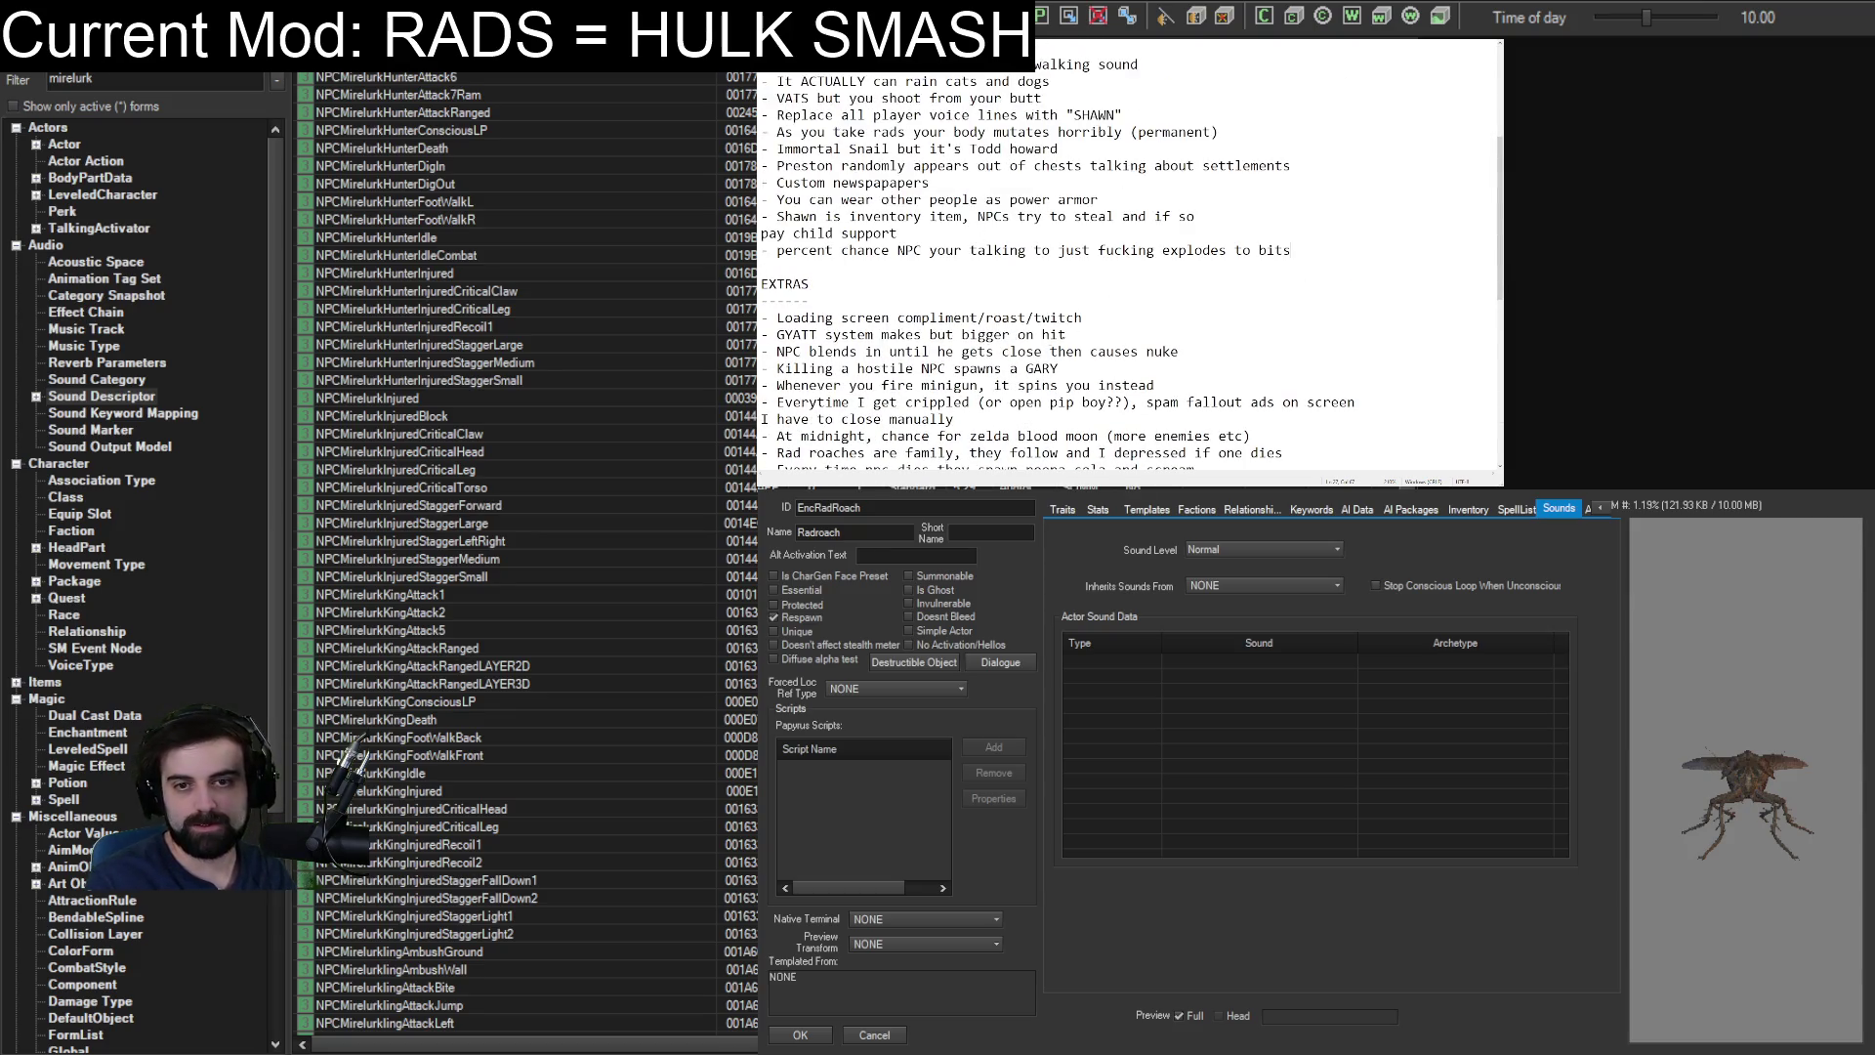
scroll(1130, 263, "down", 10)
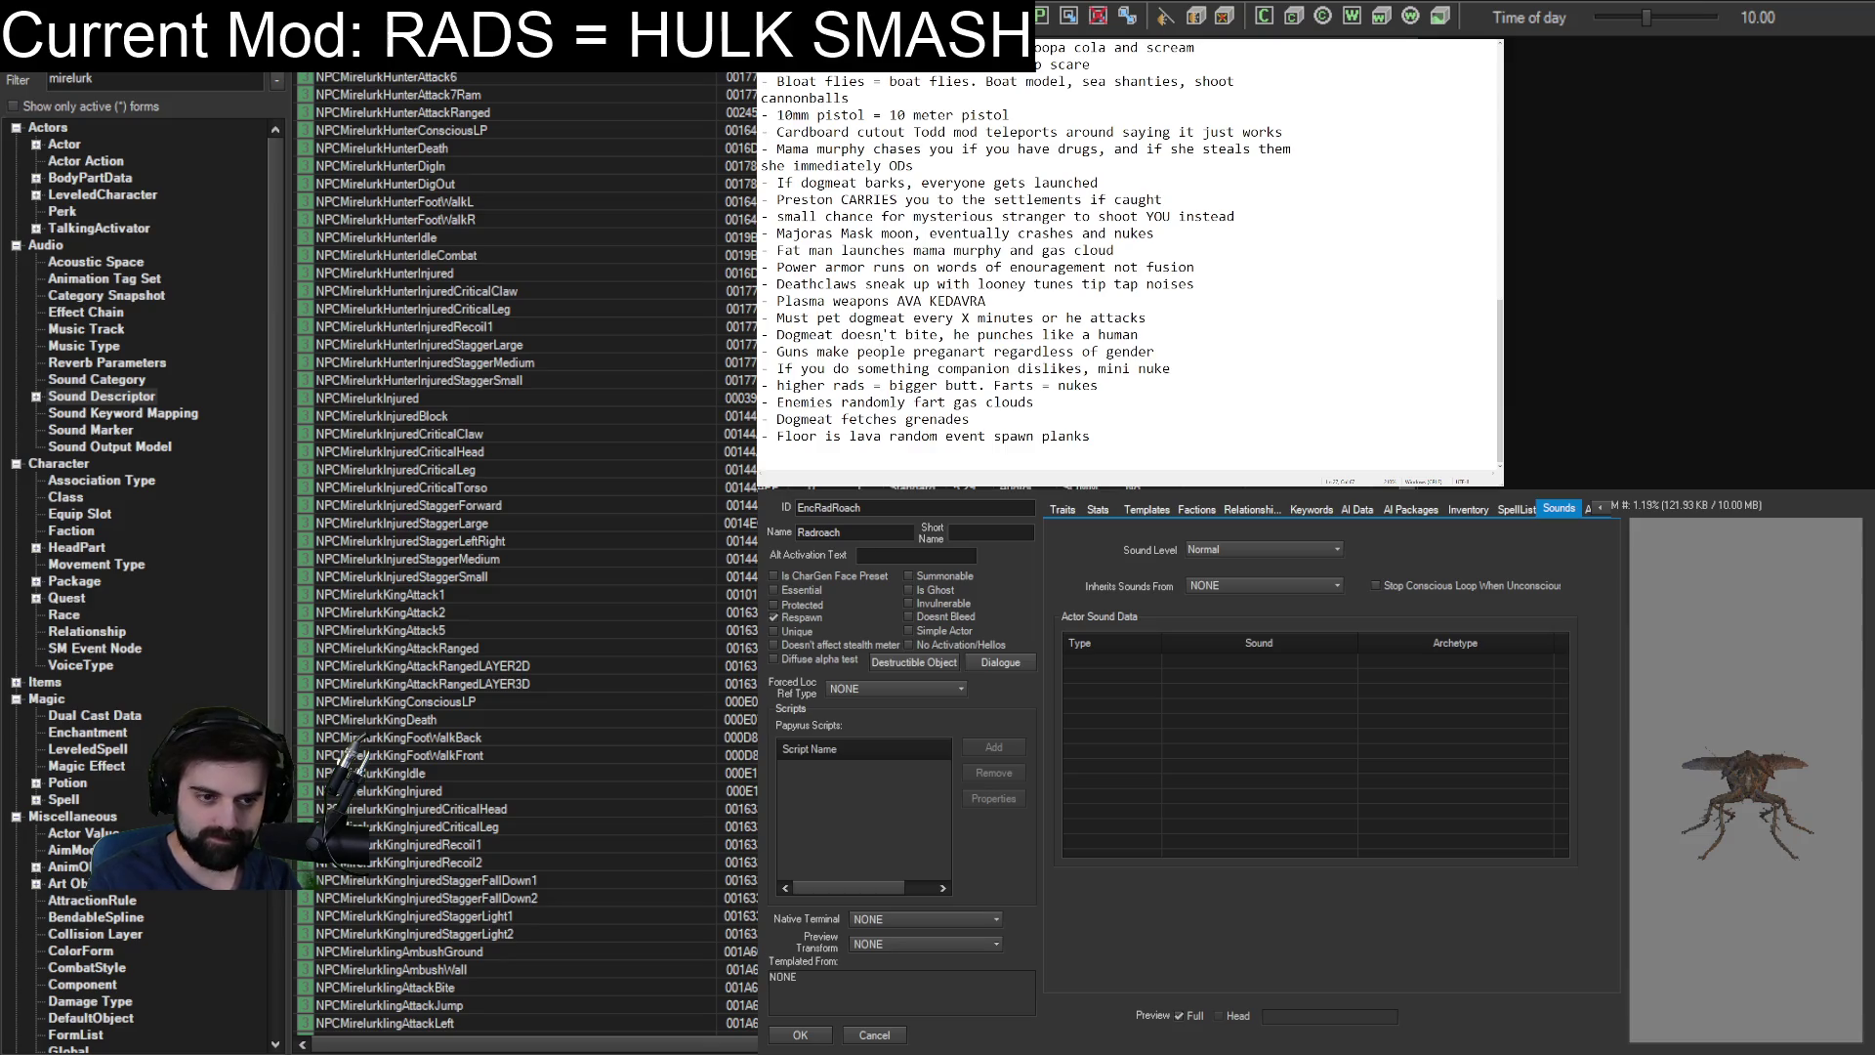
scroll(877, 336, "up", 1)
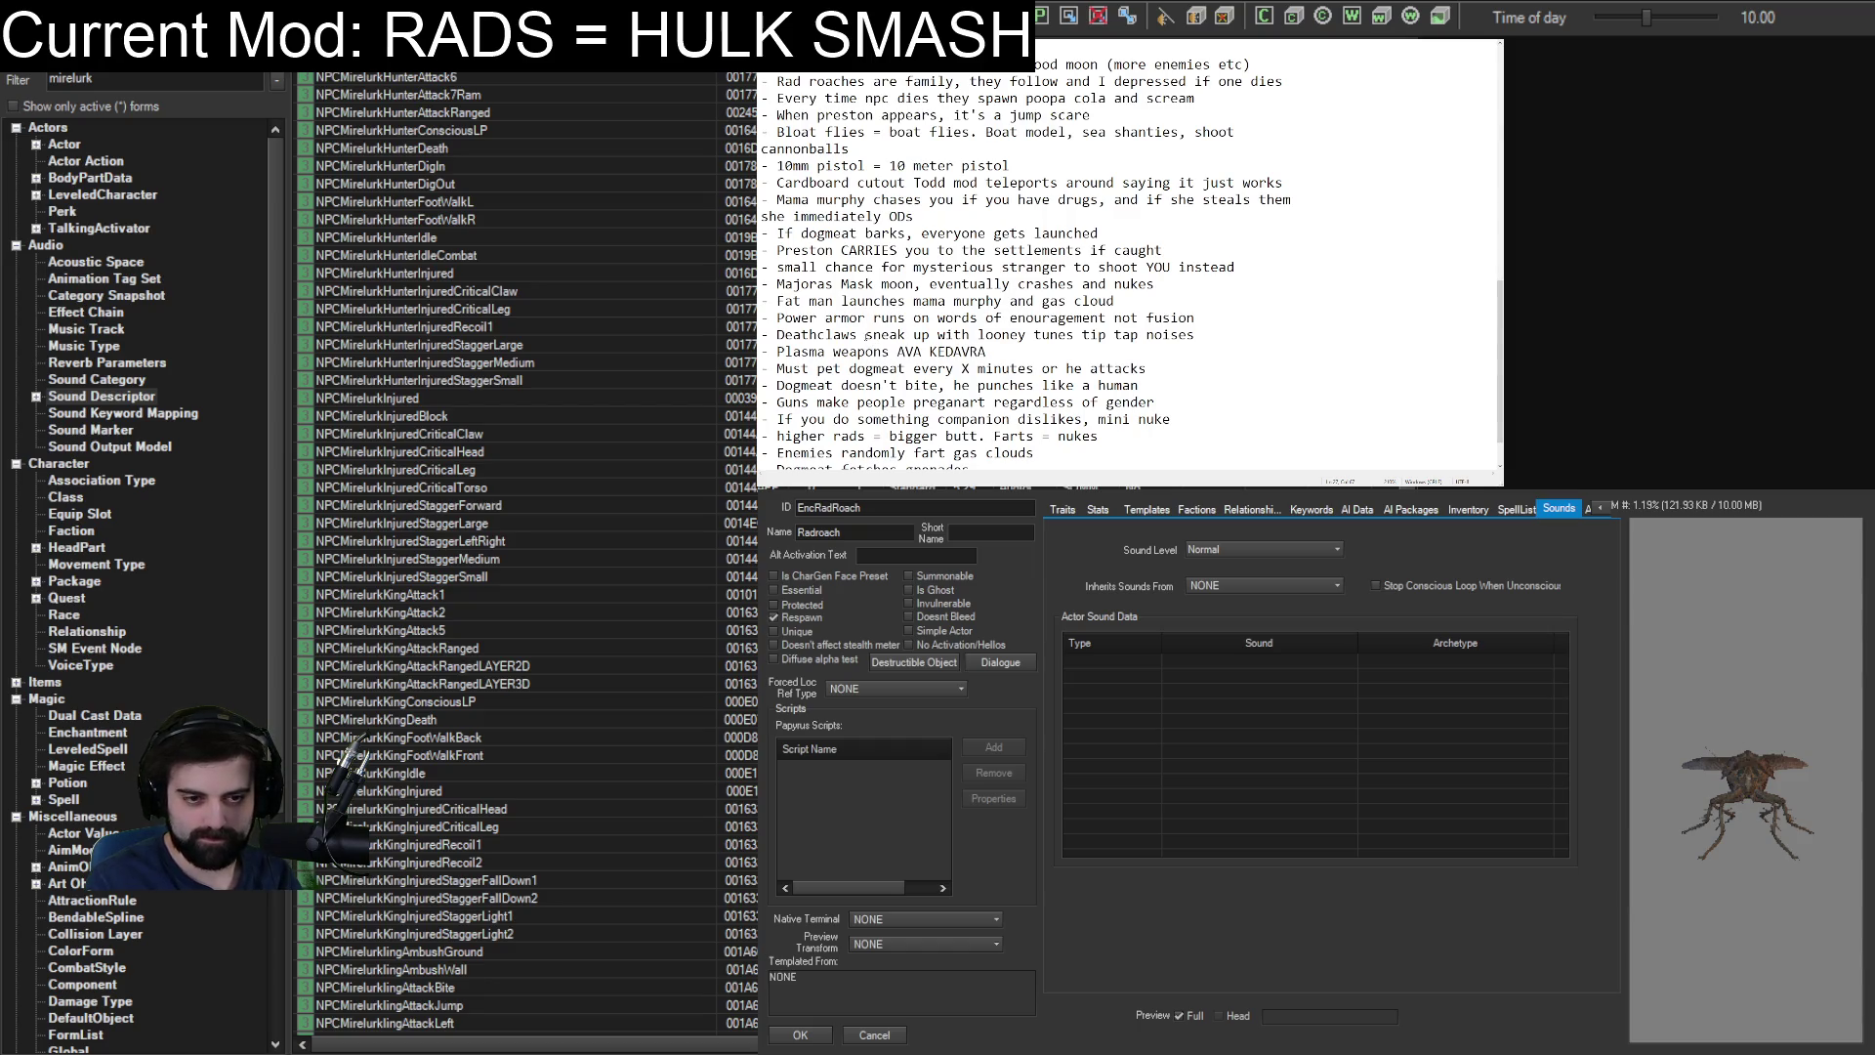
scroll(865, 336, "up", 1)
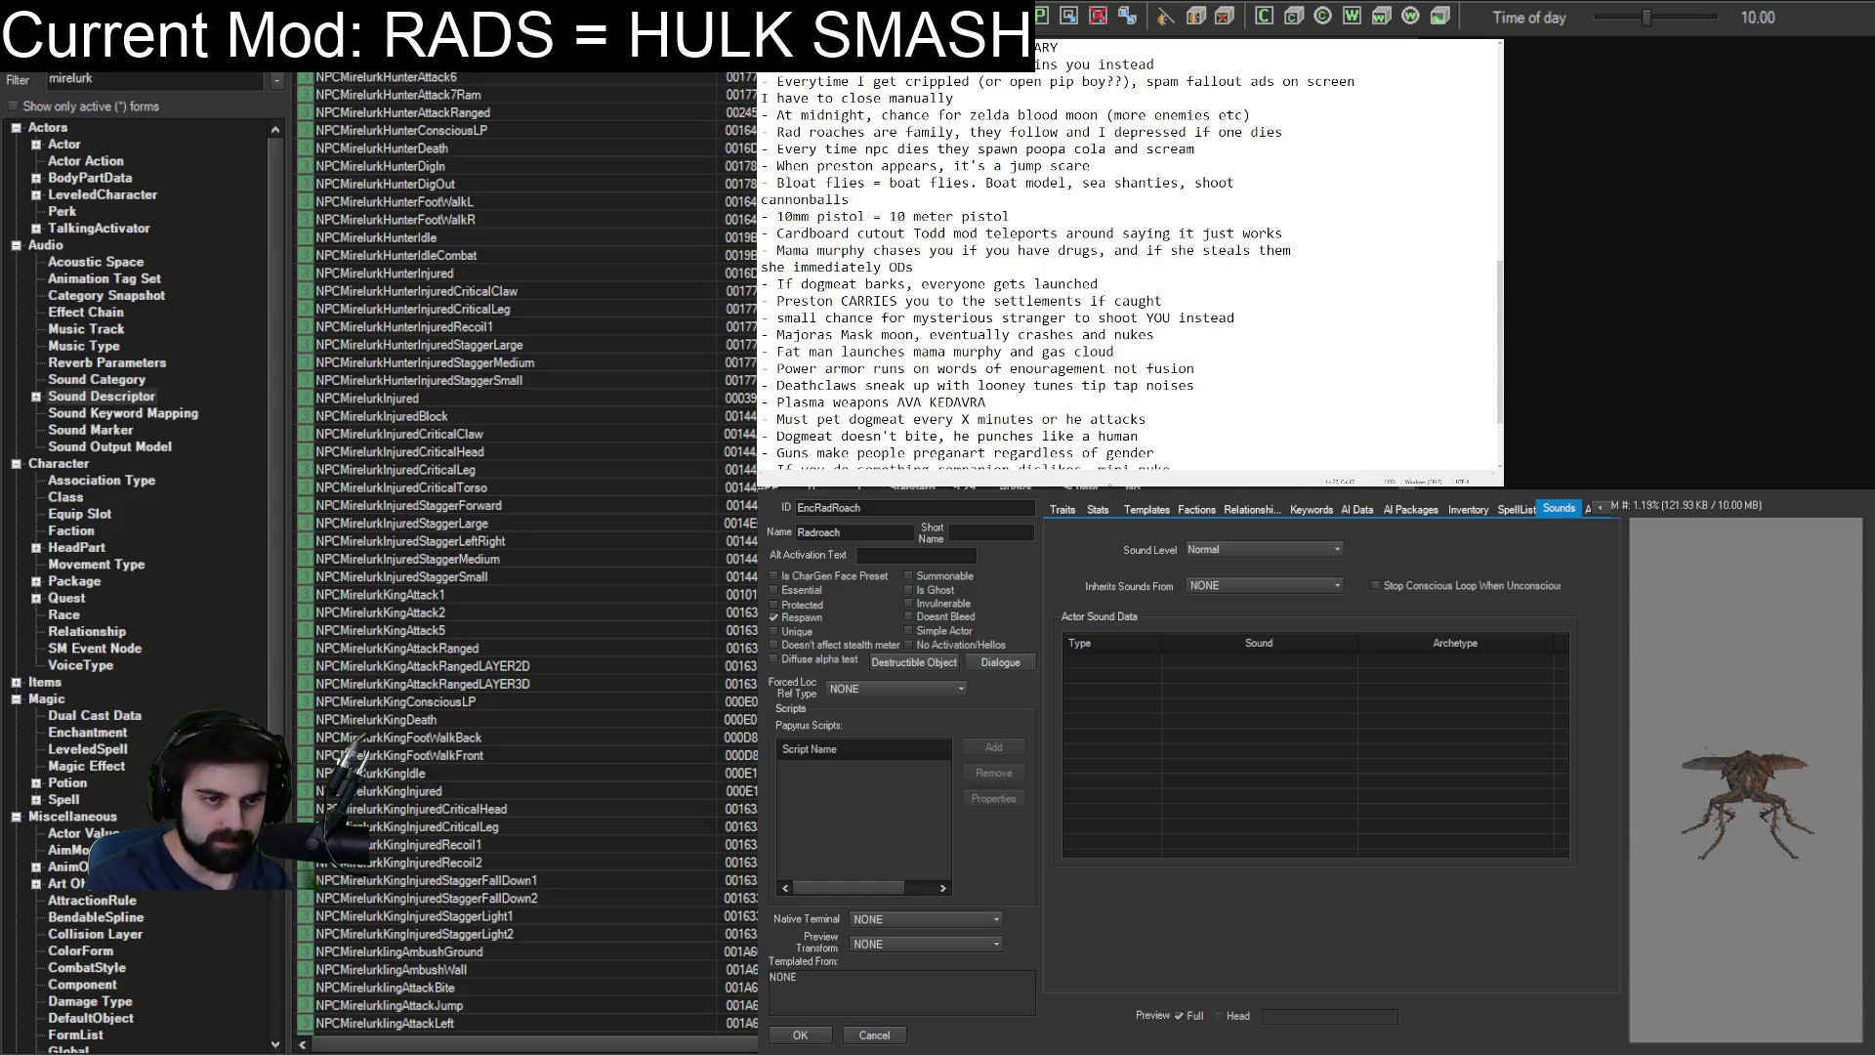
scroll(1097, 398, "up", 3)
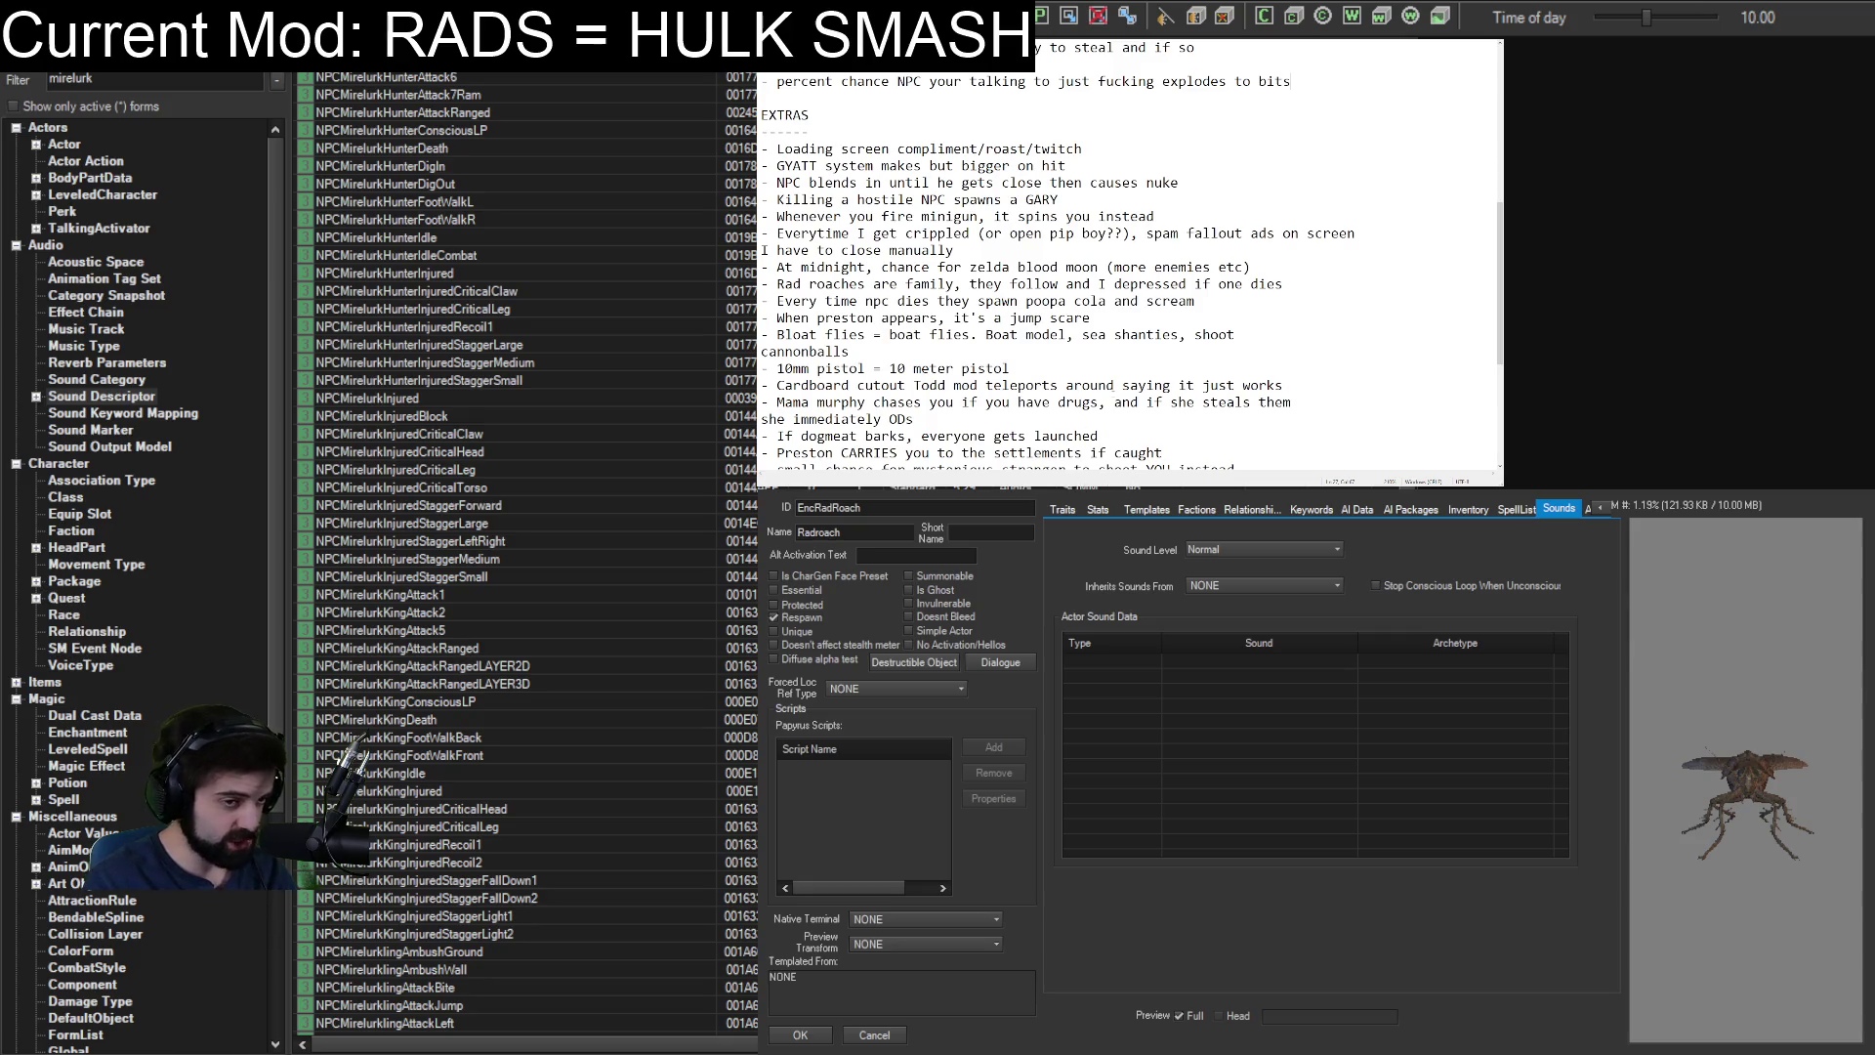
scroll(1100, 355, "down", 5)
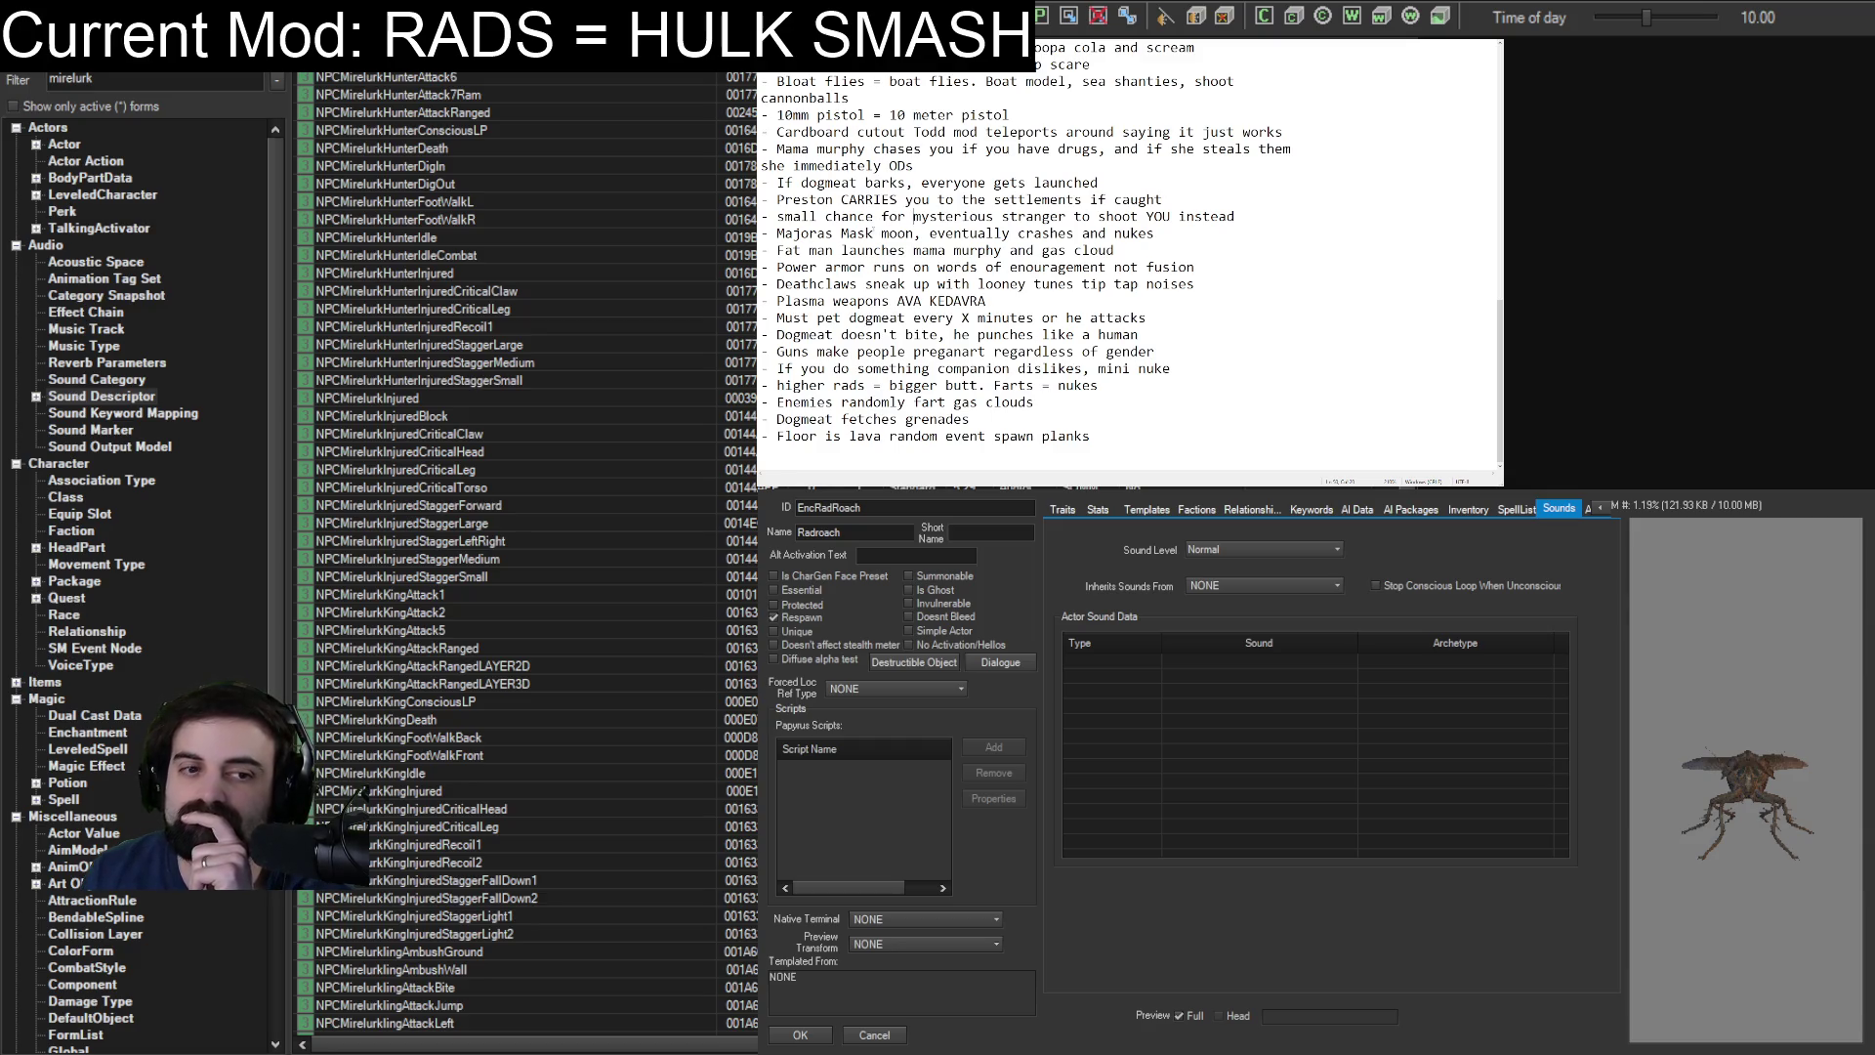
scroll(913, 216, "up", 5)
scroll(1128, 253, "up", 6)
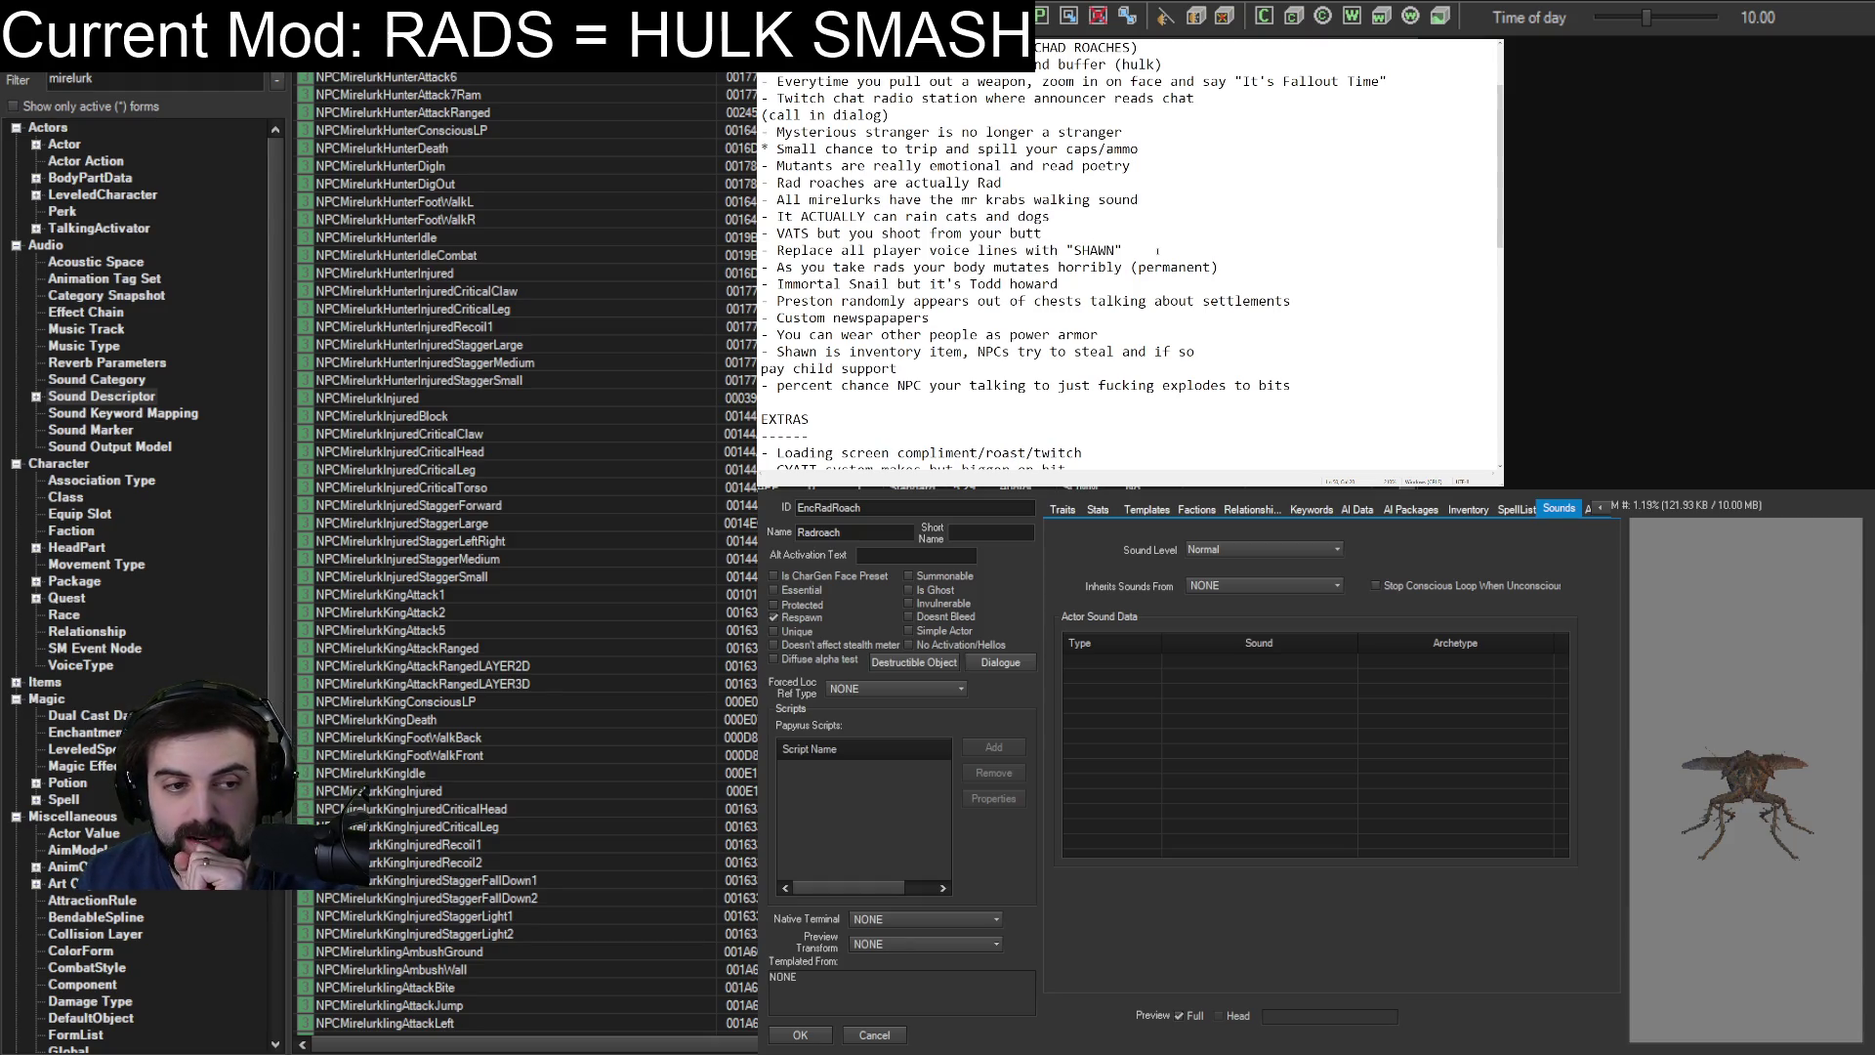
mouse_move(1123, 251)
left_mouse_down()
mouse_move(782, 251)
mouse_move(1123, 251)
left_mouse_up()
left_click(769, 250)
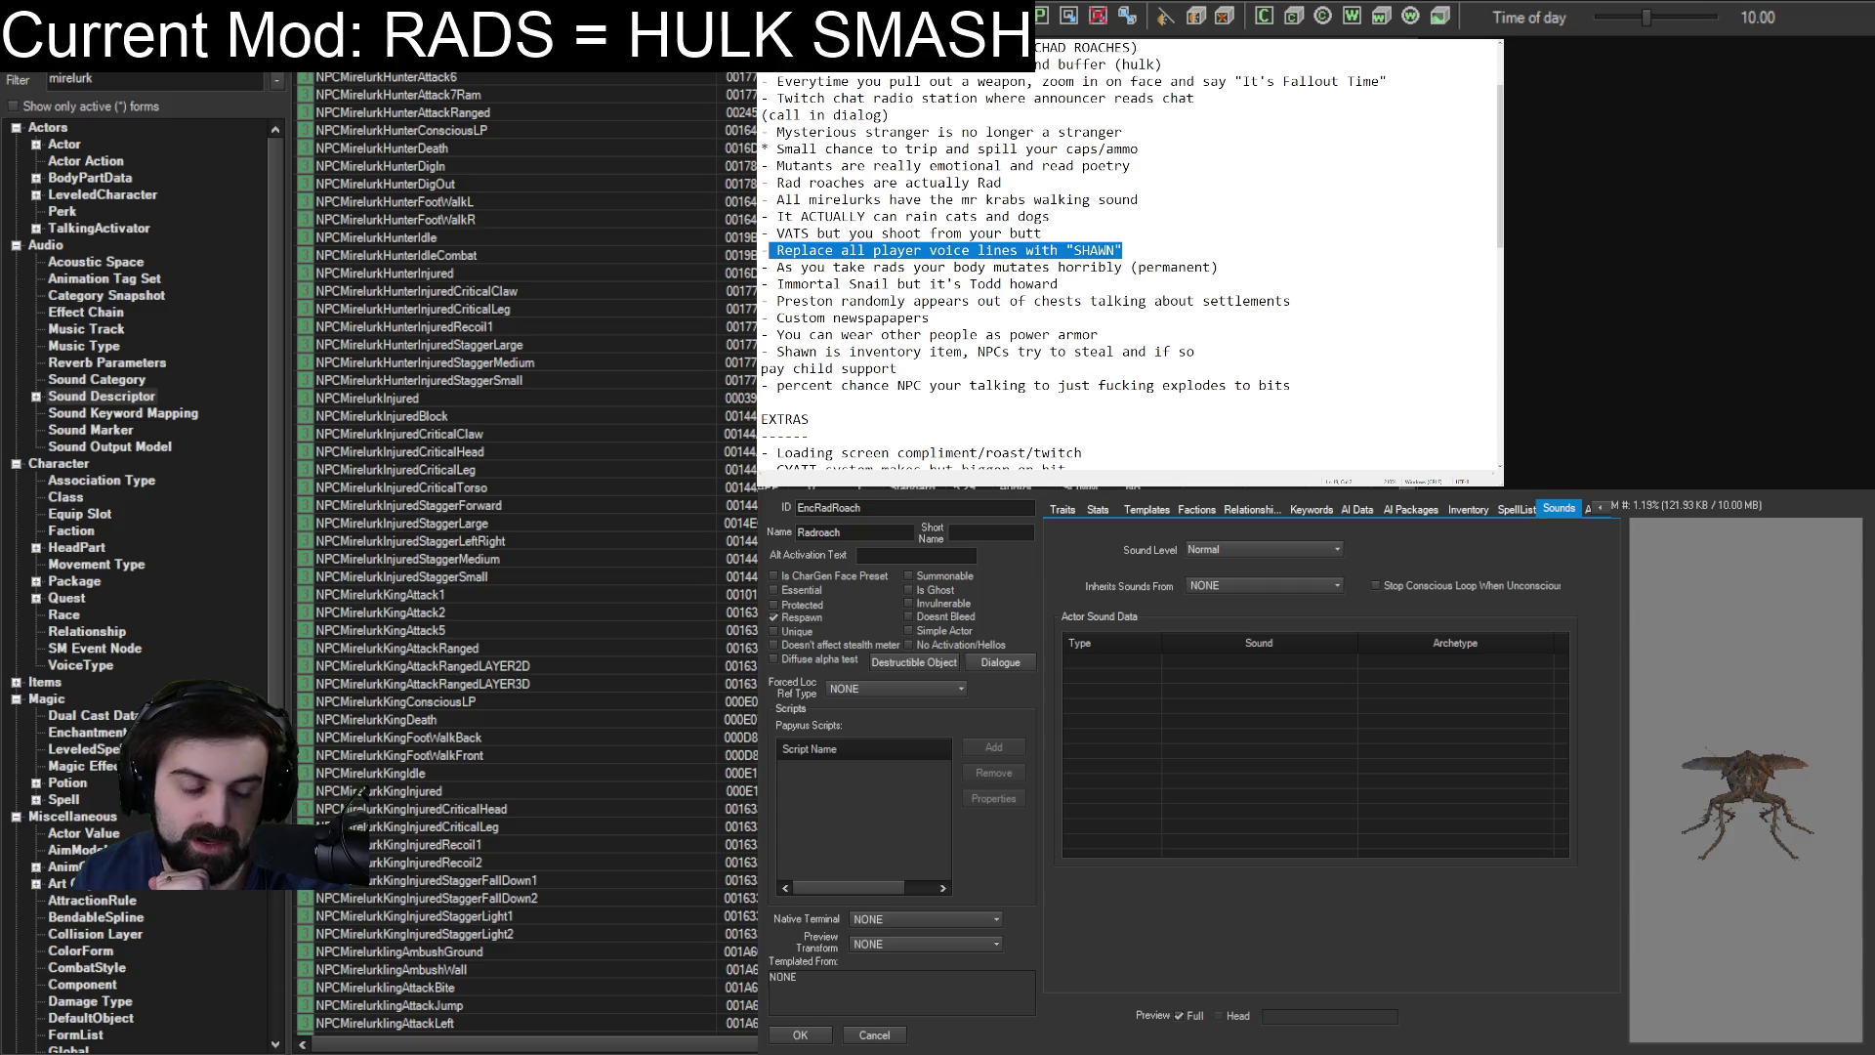
left_click(977, 199)
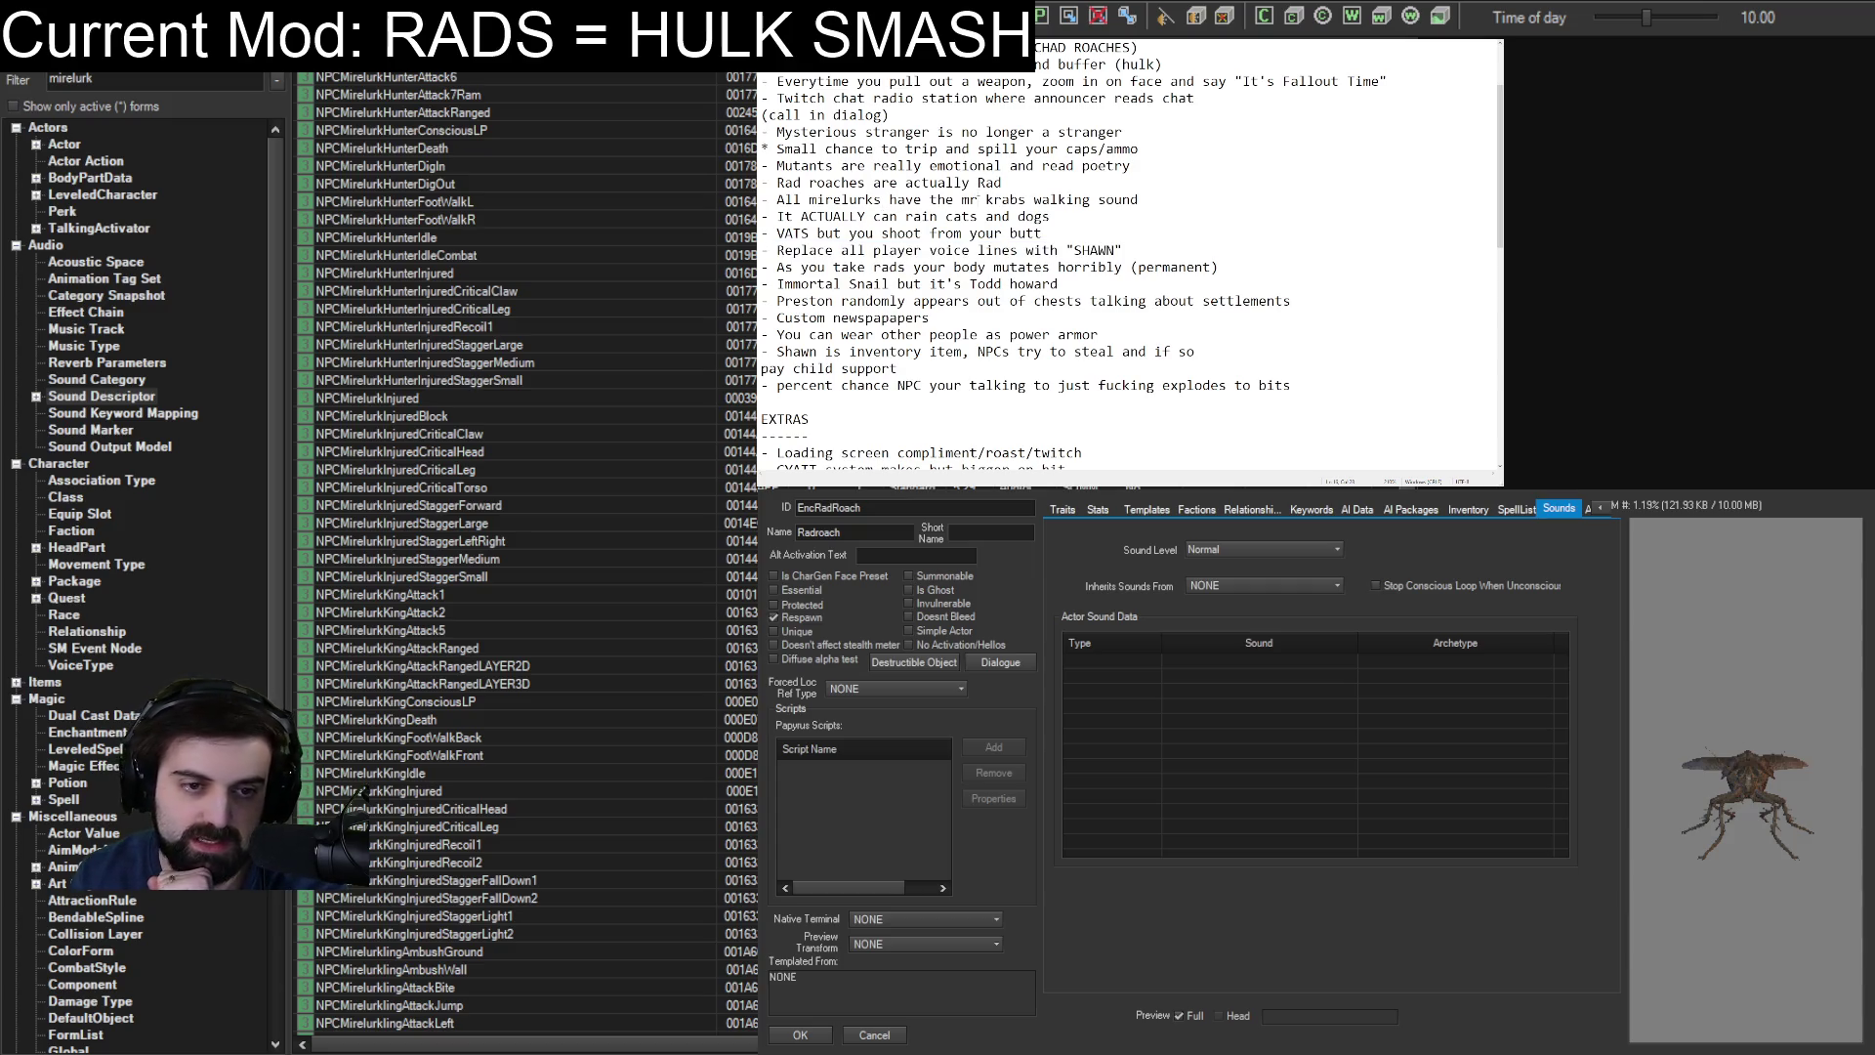
mouse_move(1009, 181)
left_mouse_down()
mouse_move(814, 165)
mouse_move(1010, 182)
mouse_move(771, 198)
mouse_move(760, 165)
mouse_move(761, 183)
left_mouse_up()
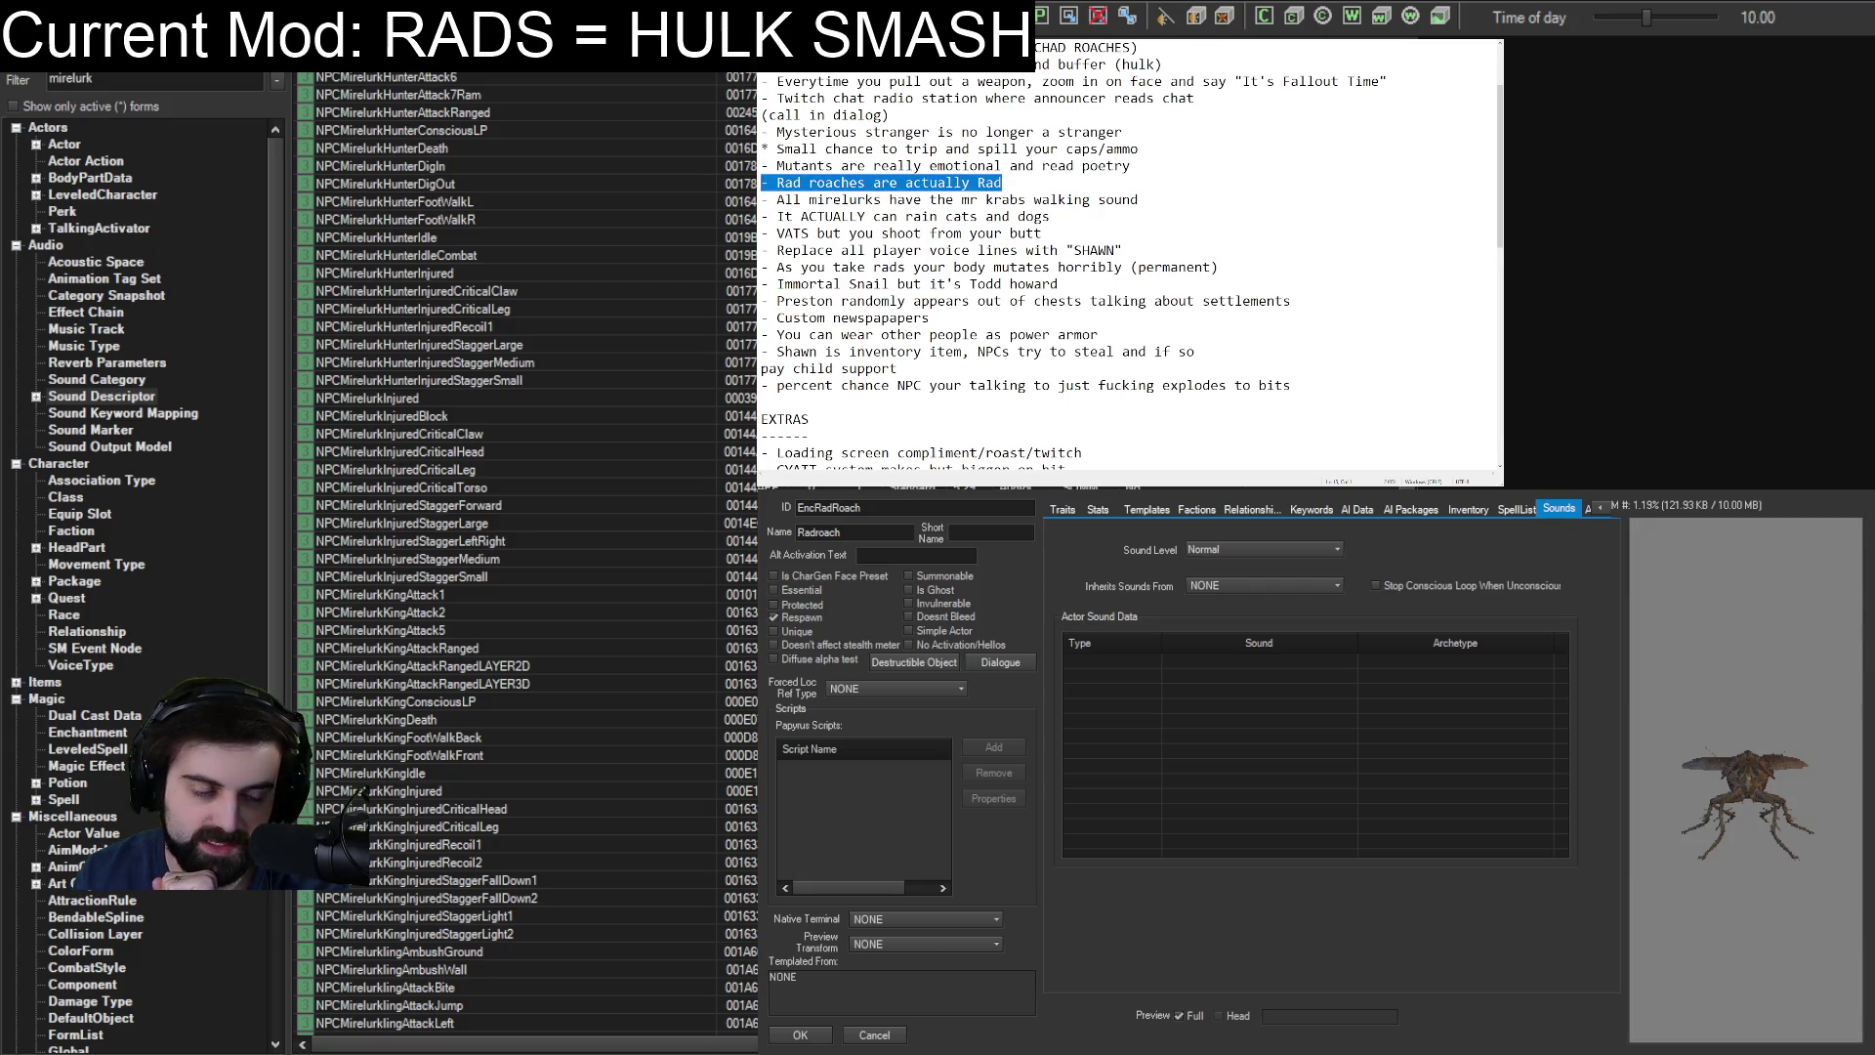
left_click(1055, 214)
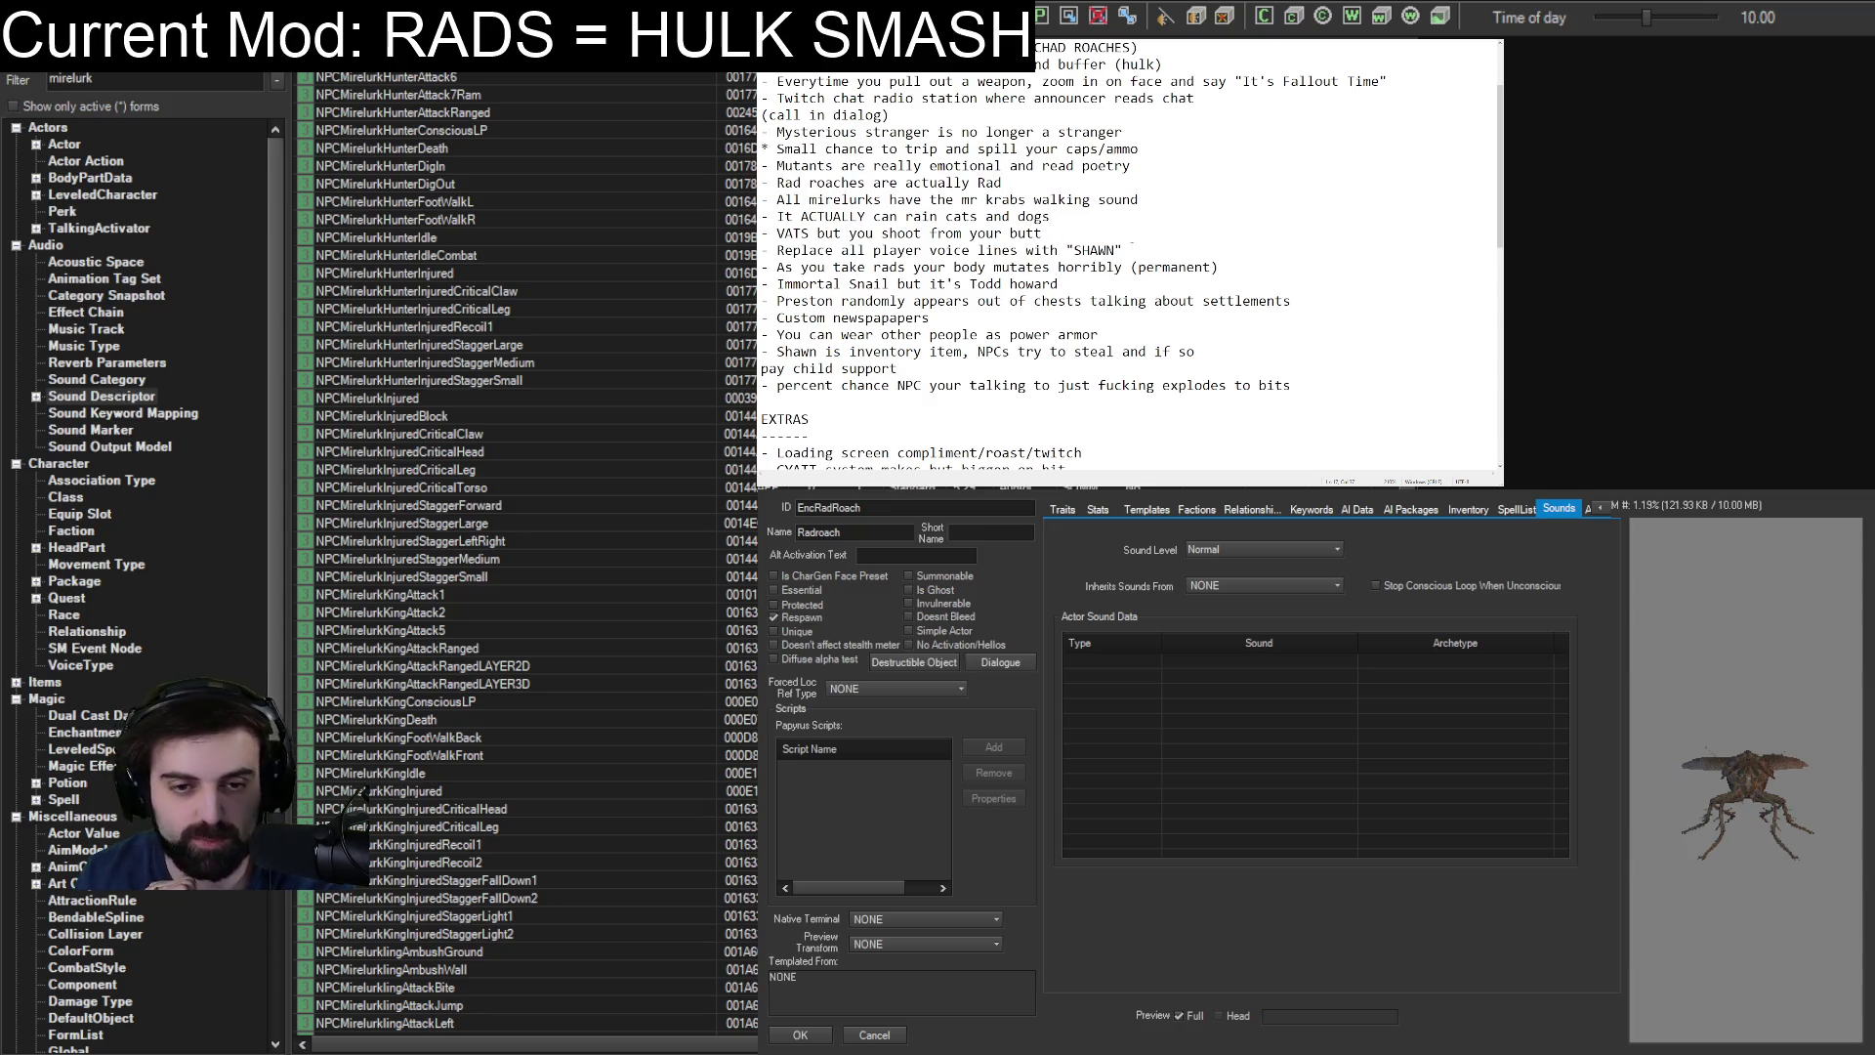
mouse_move(1125, 250)
left_mouse_down()
mouse_move(767, 216)
mouse_move(761, 250)
left_mouse_up()
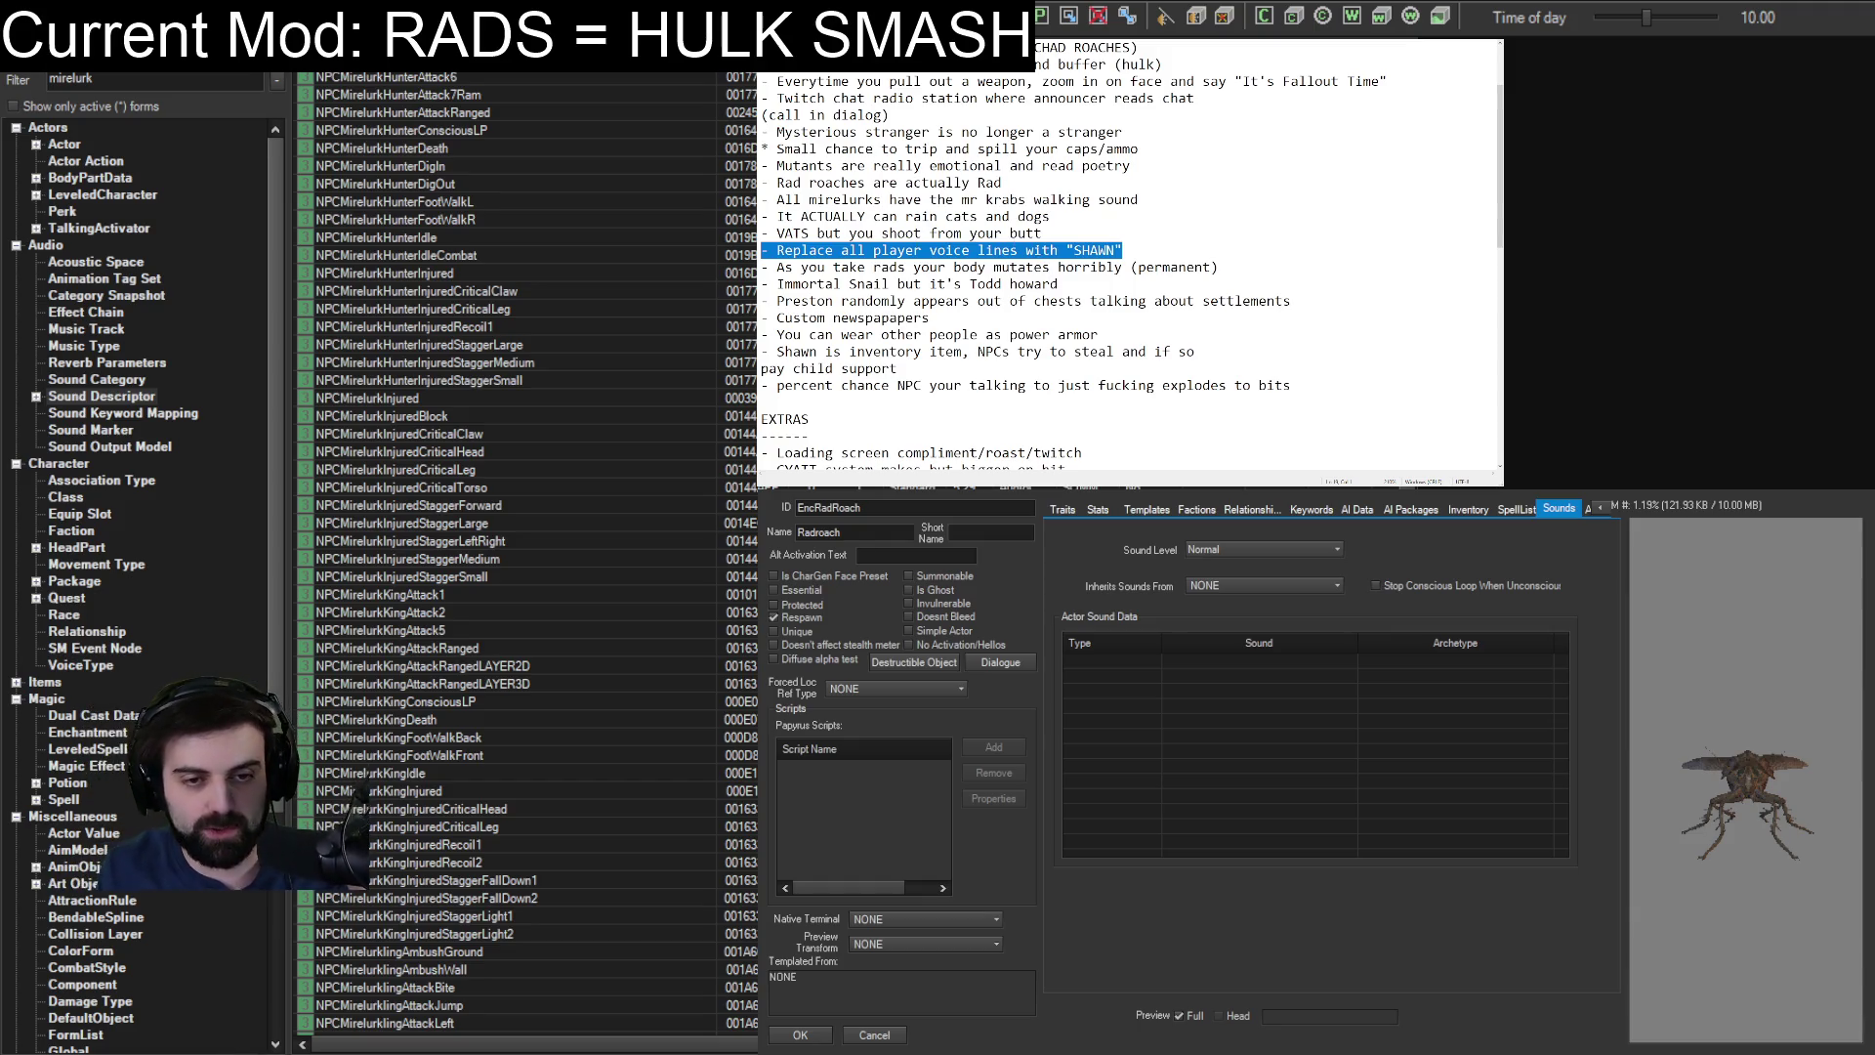
left_click(1084, 232)
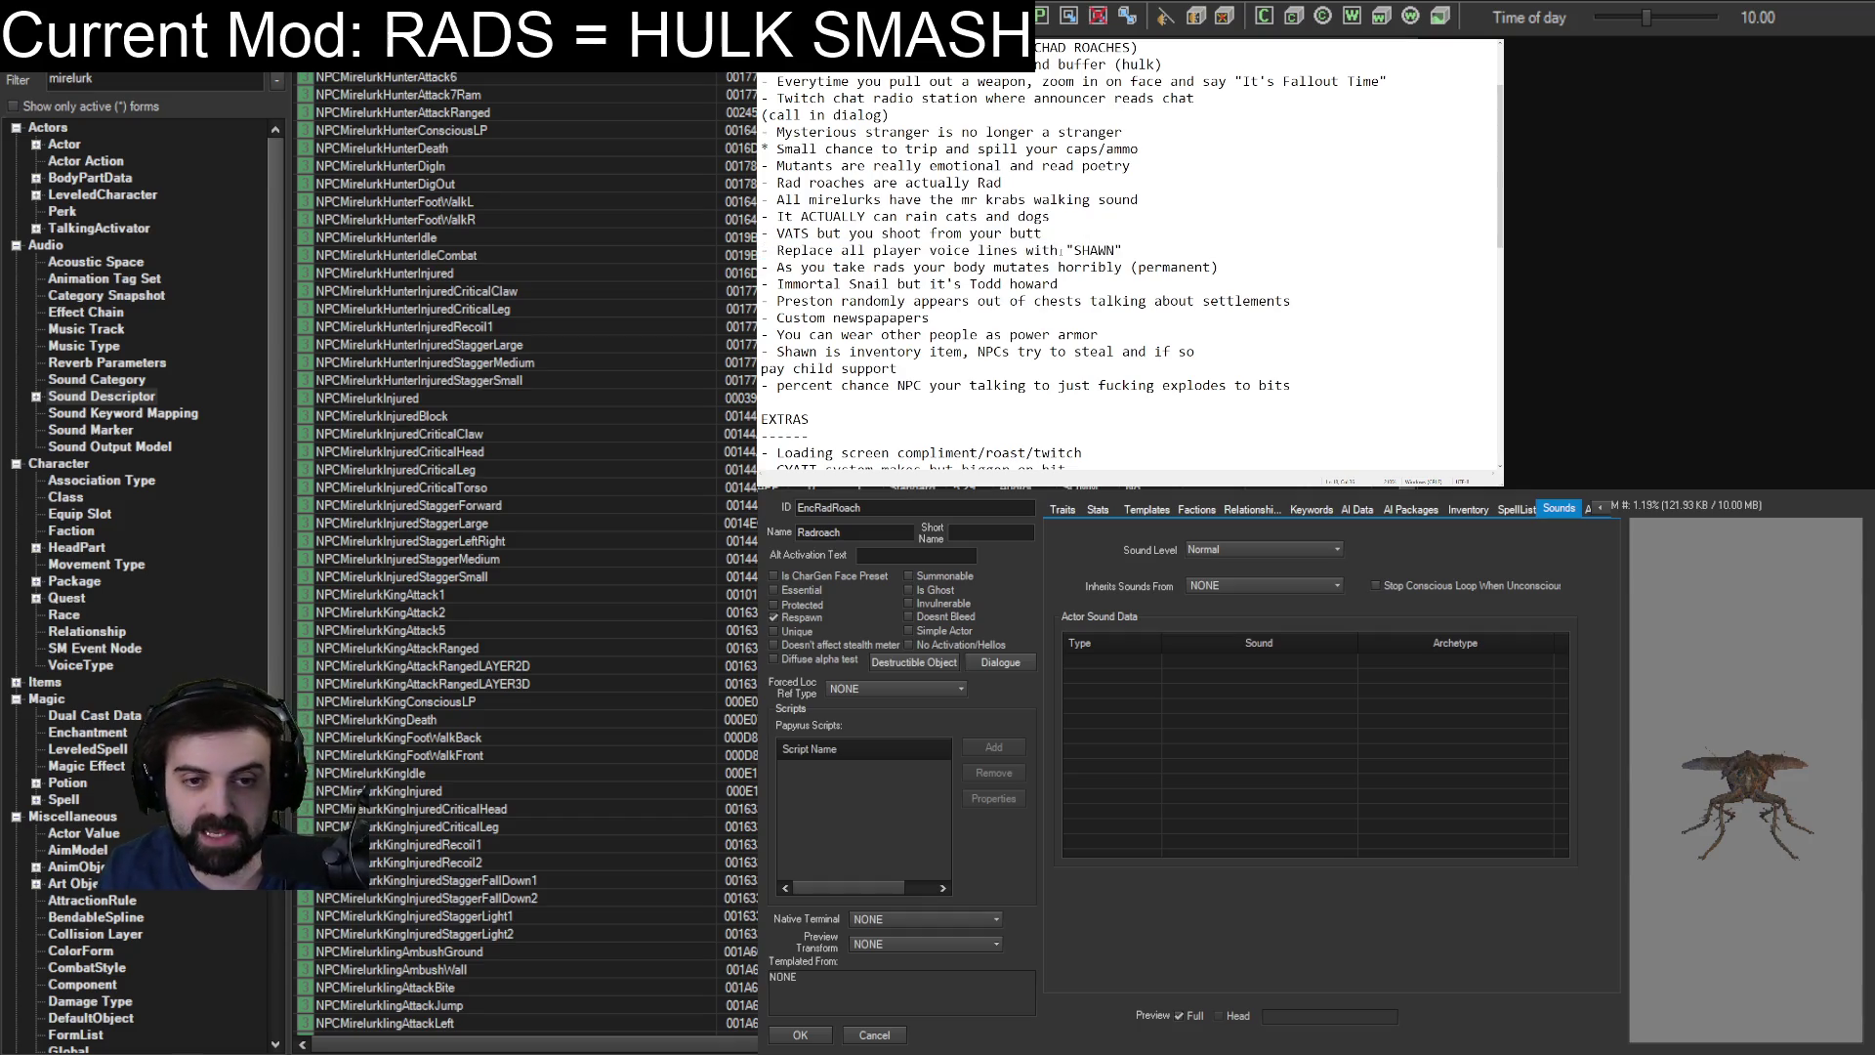
double_click(1067, 250)
left_click(1121, 240)
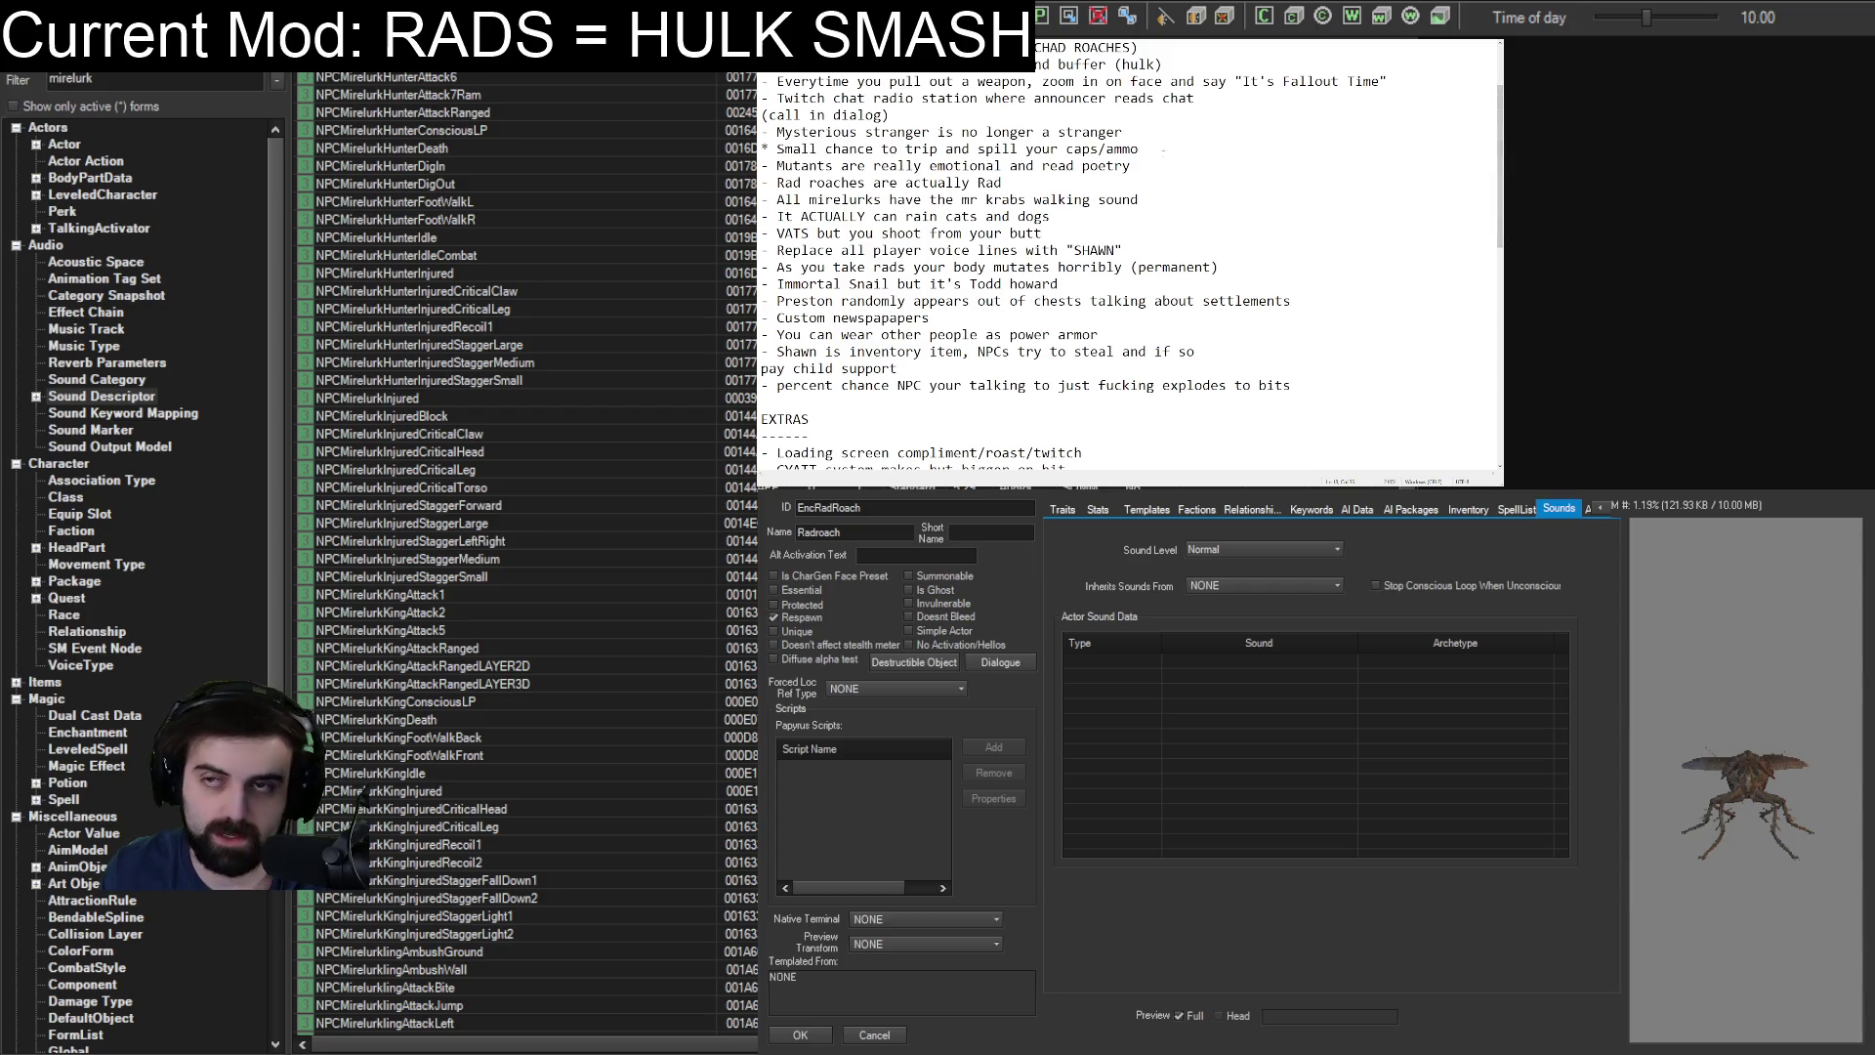
Scroll the notes to show THE HITS, with Walton Goggins ghoul first and CHAD ROACHES second.
scroll(1176, 168, "up", 2)
scroll(1181, 164, "down", 4)
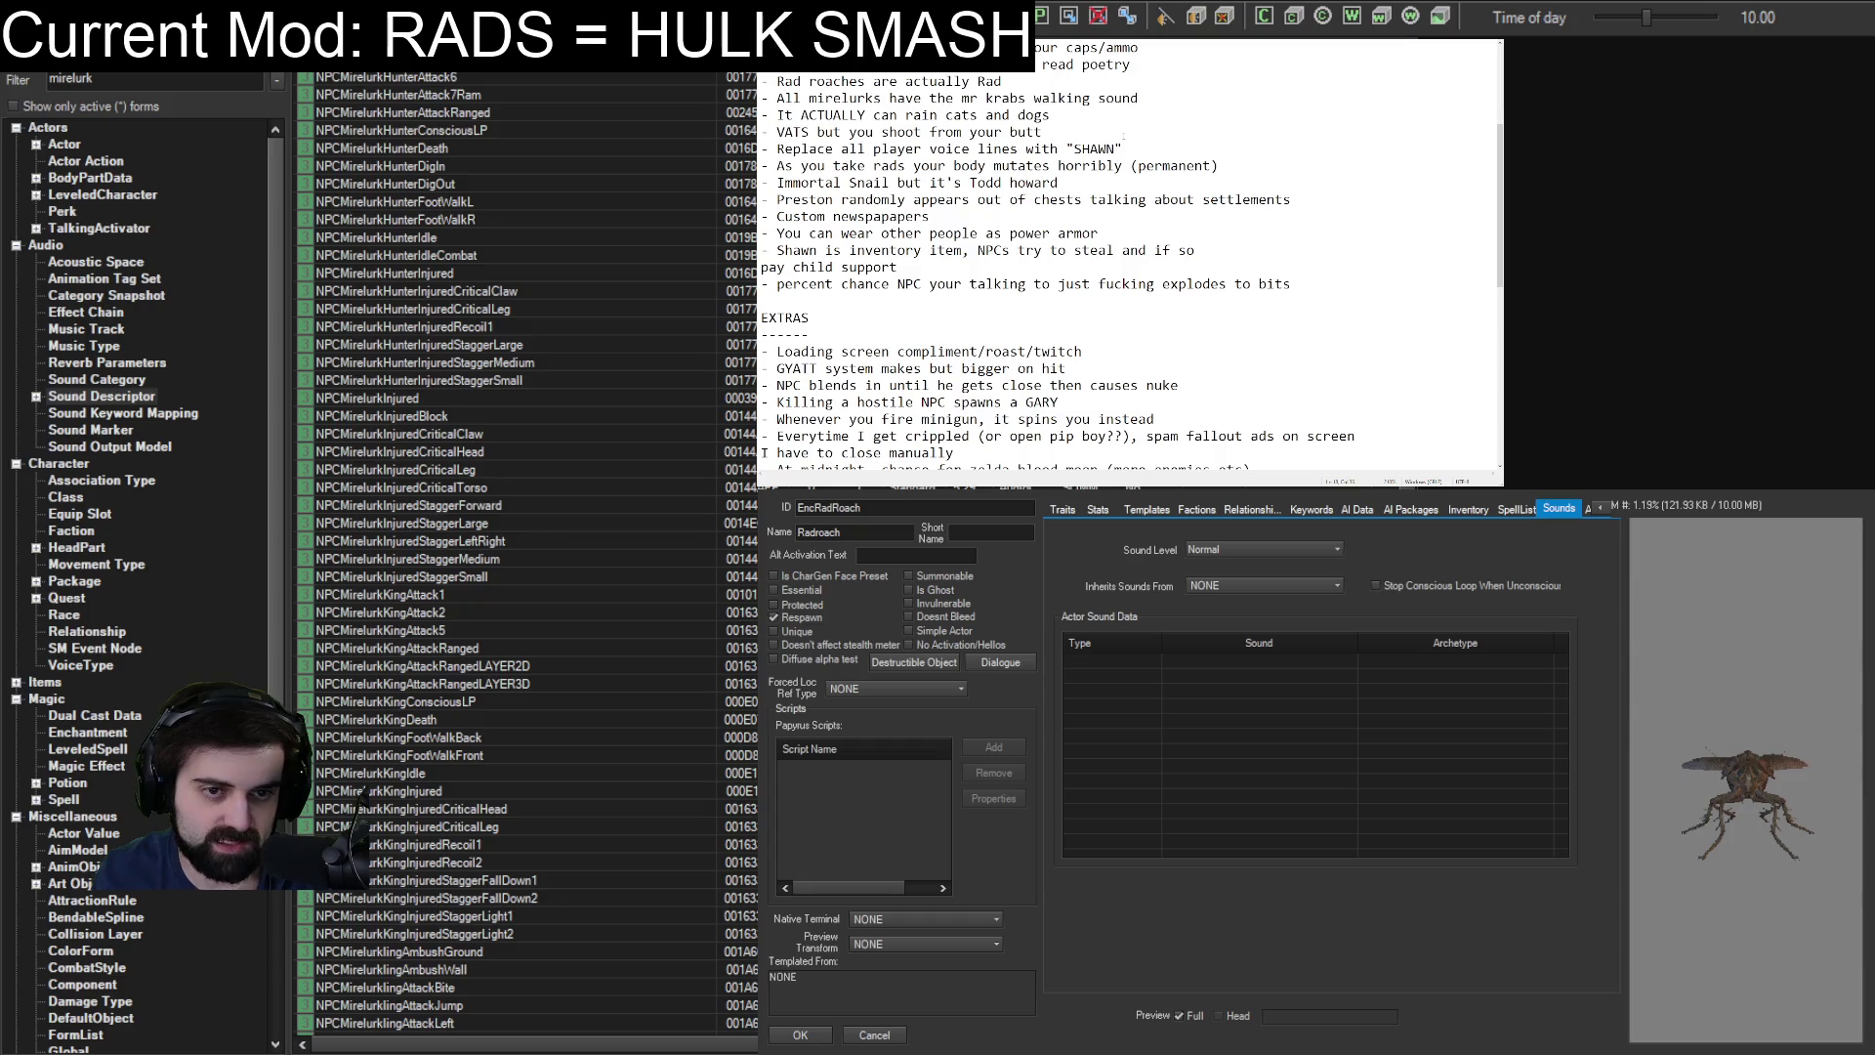
scroll(1120, 134, "up", 2)
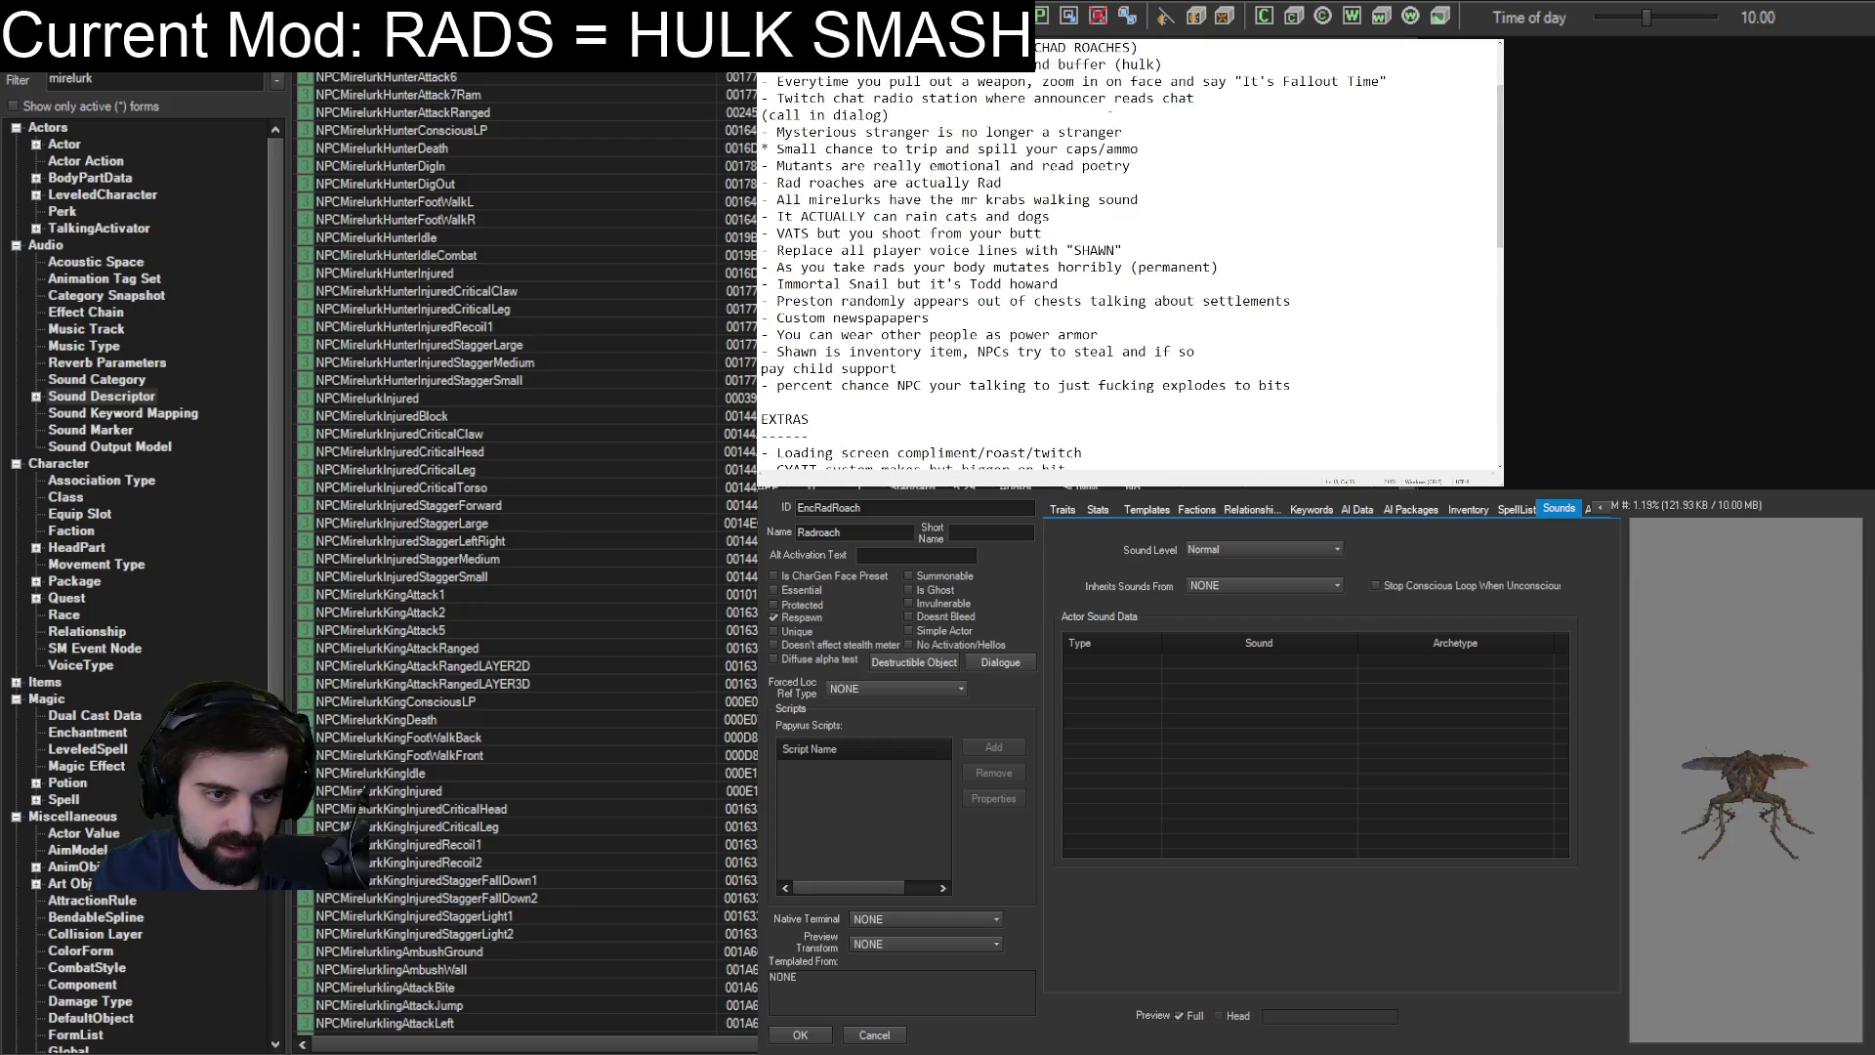
scroll(1108, 111, "up", 2)
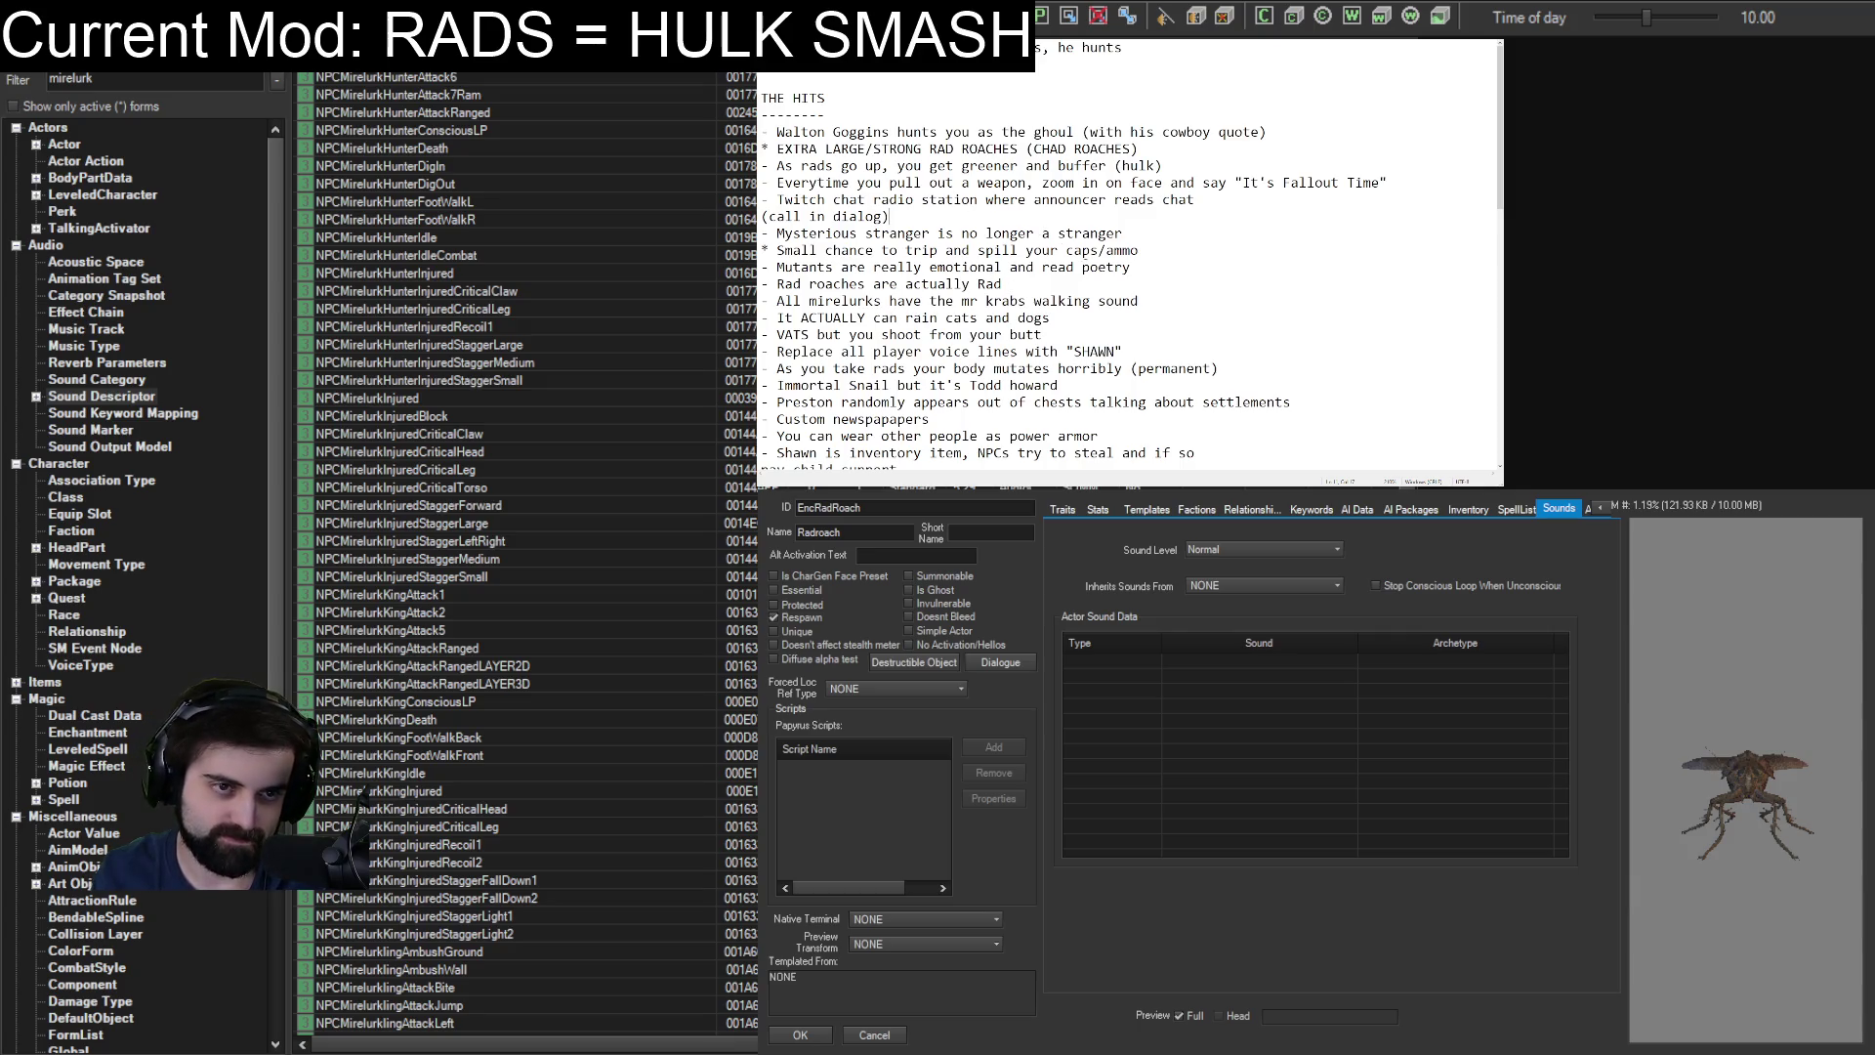
scroll(1201, 197, "down", 6)
scroll(1191, 217, "up", 6)
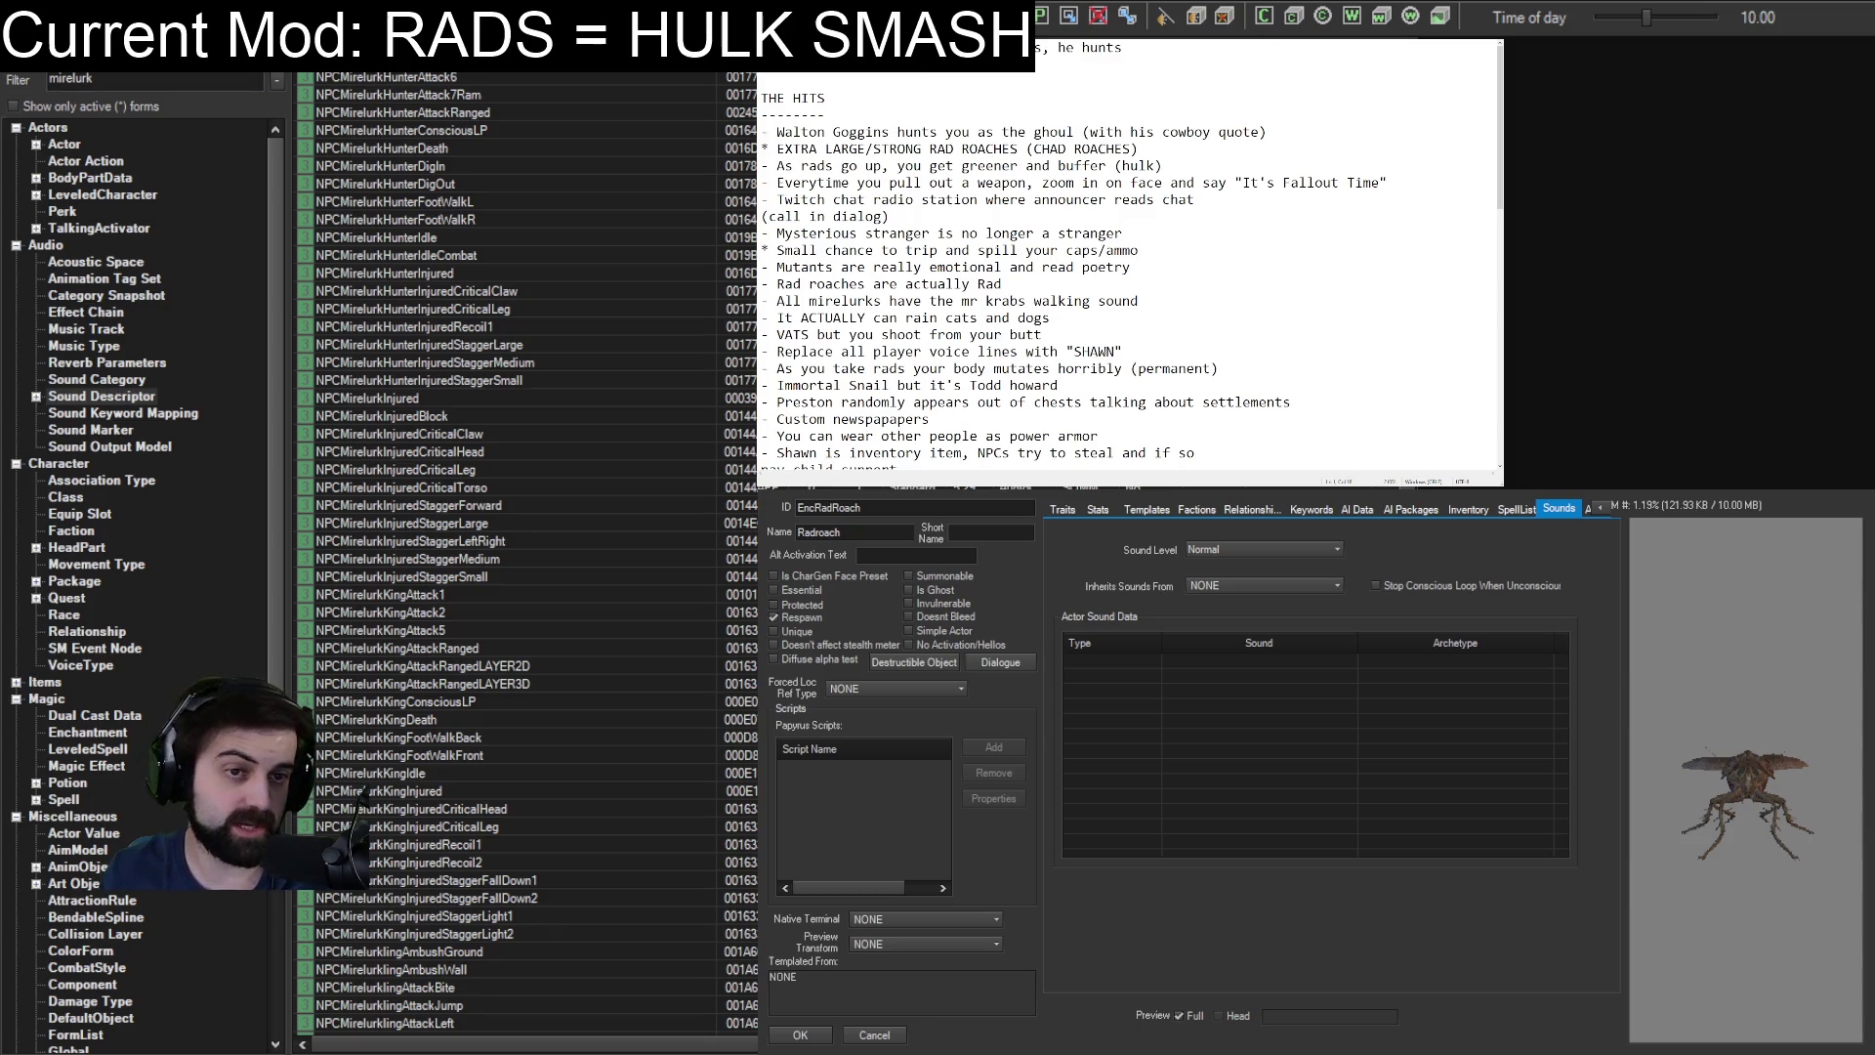
key("shift+Right")
key("shift+Right")
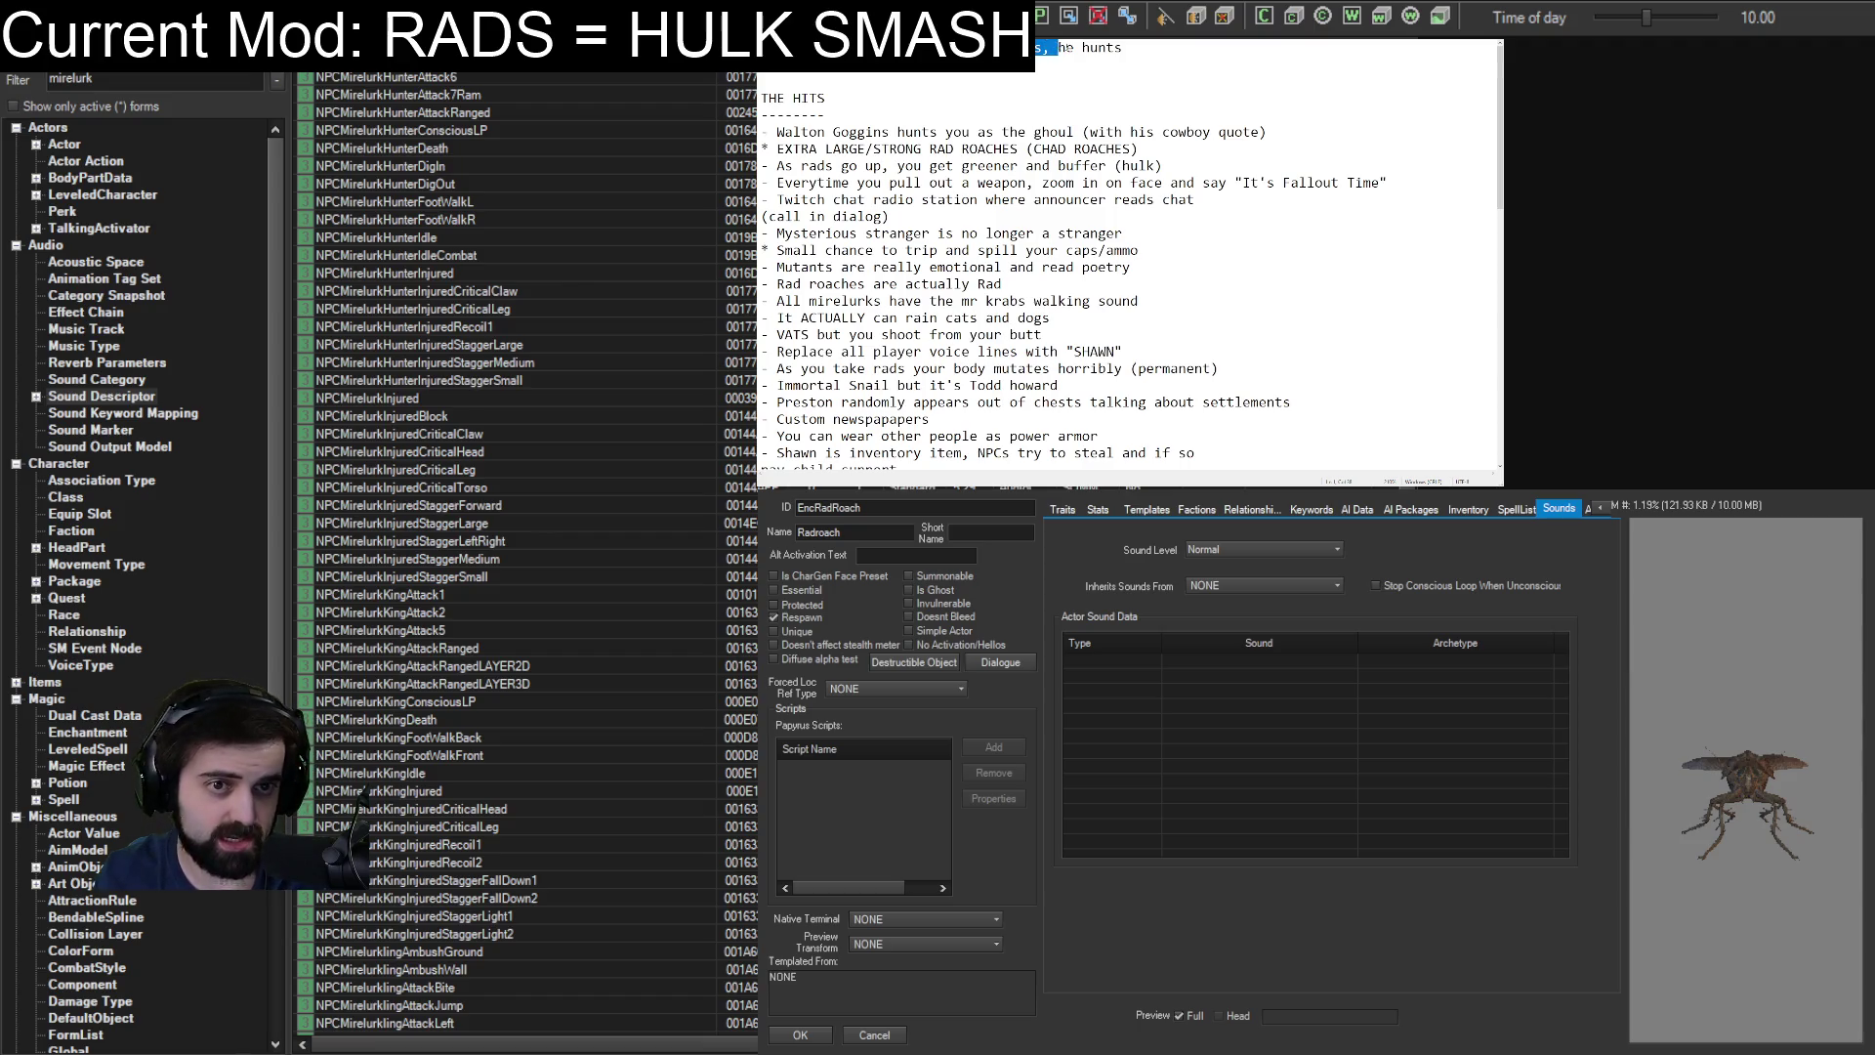
left_click_drag(1058, 47, 1122, 47)
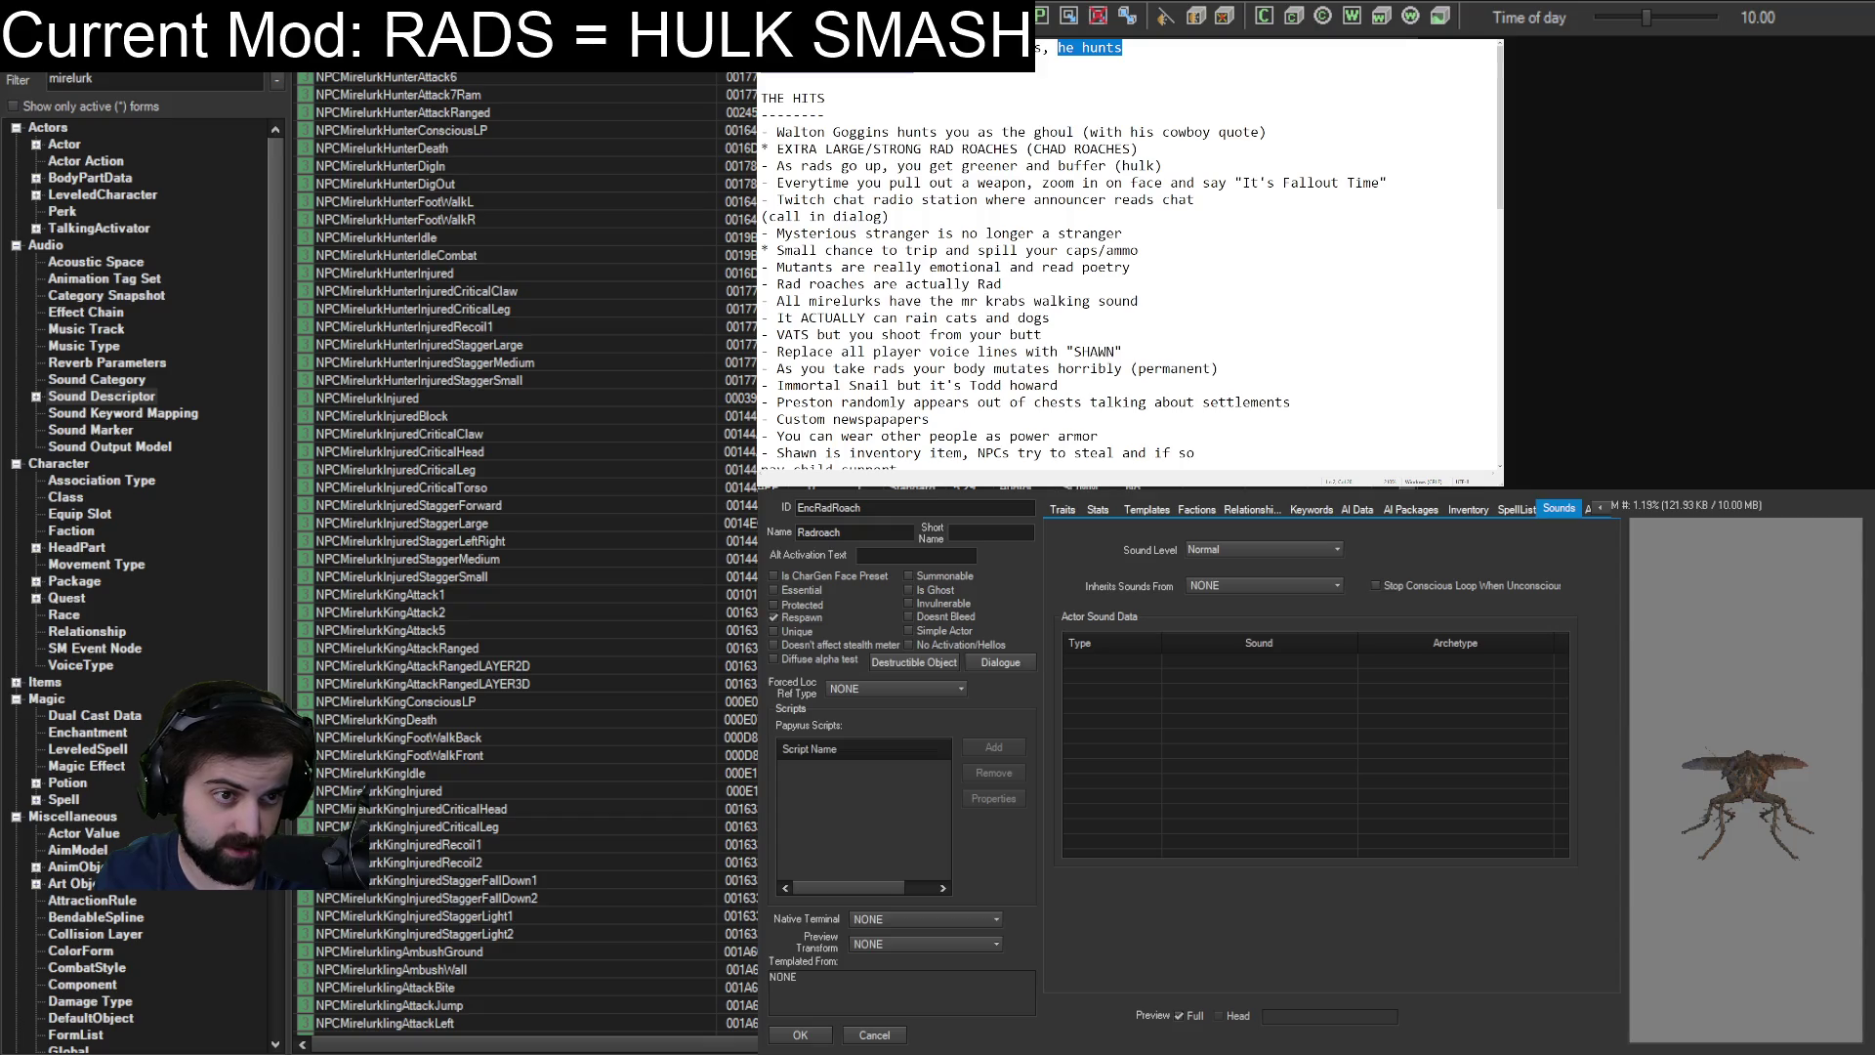
key("Right")
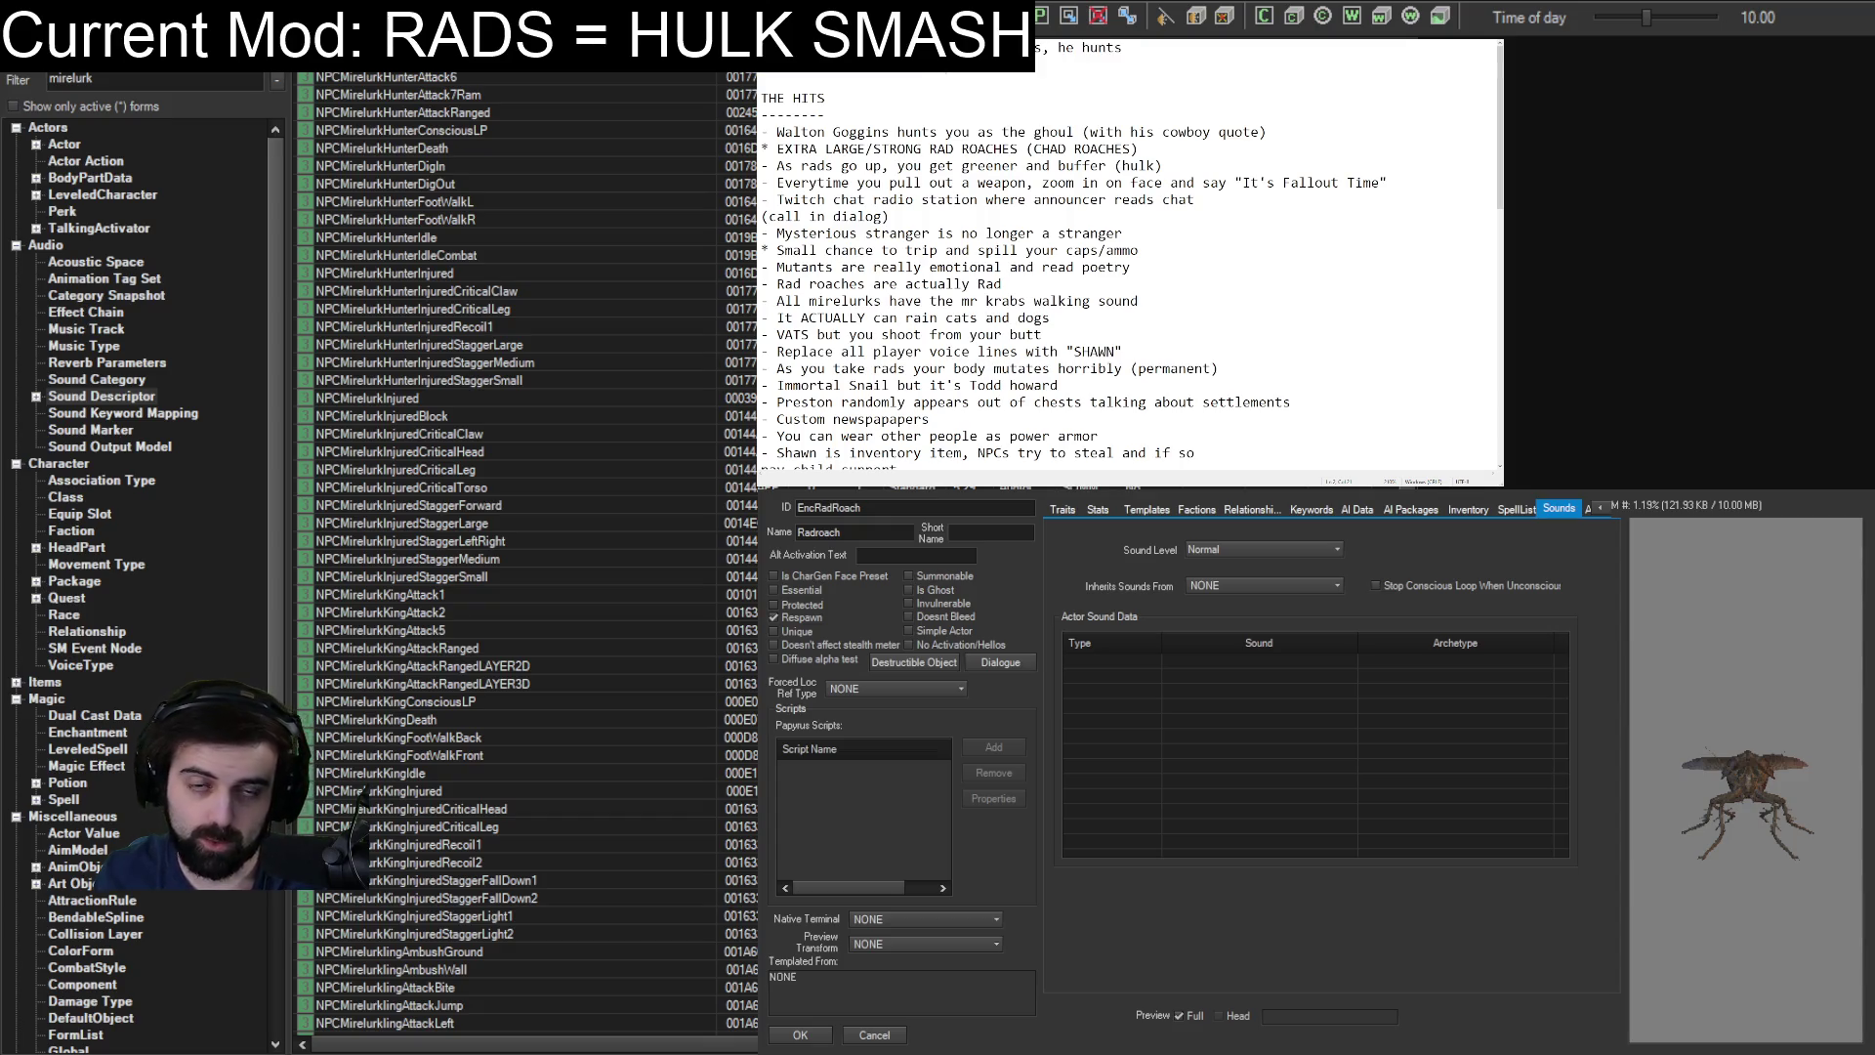
key("shift+Home")
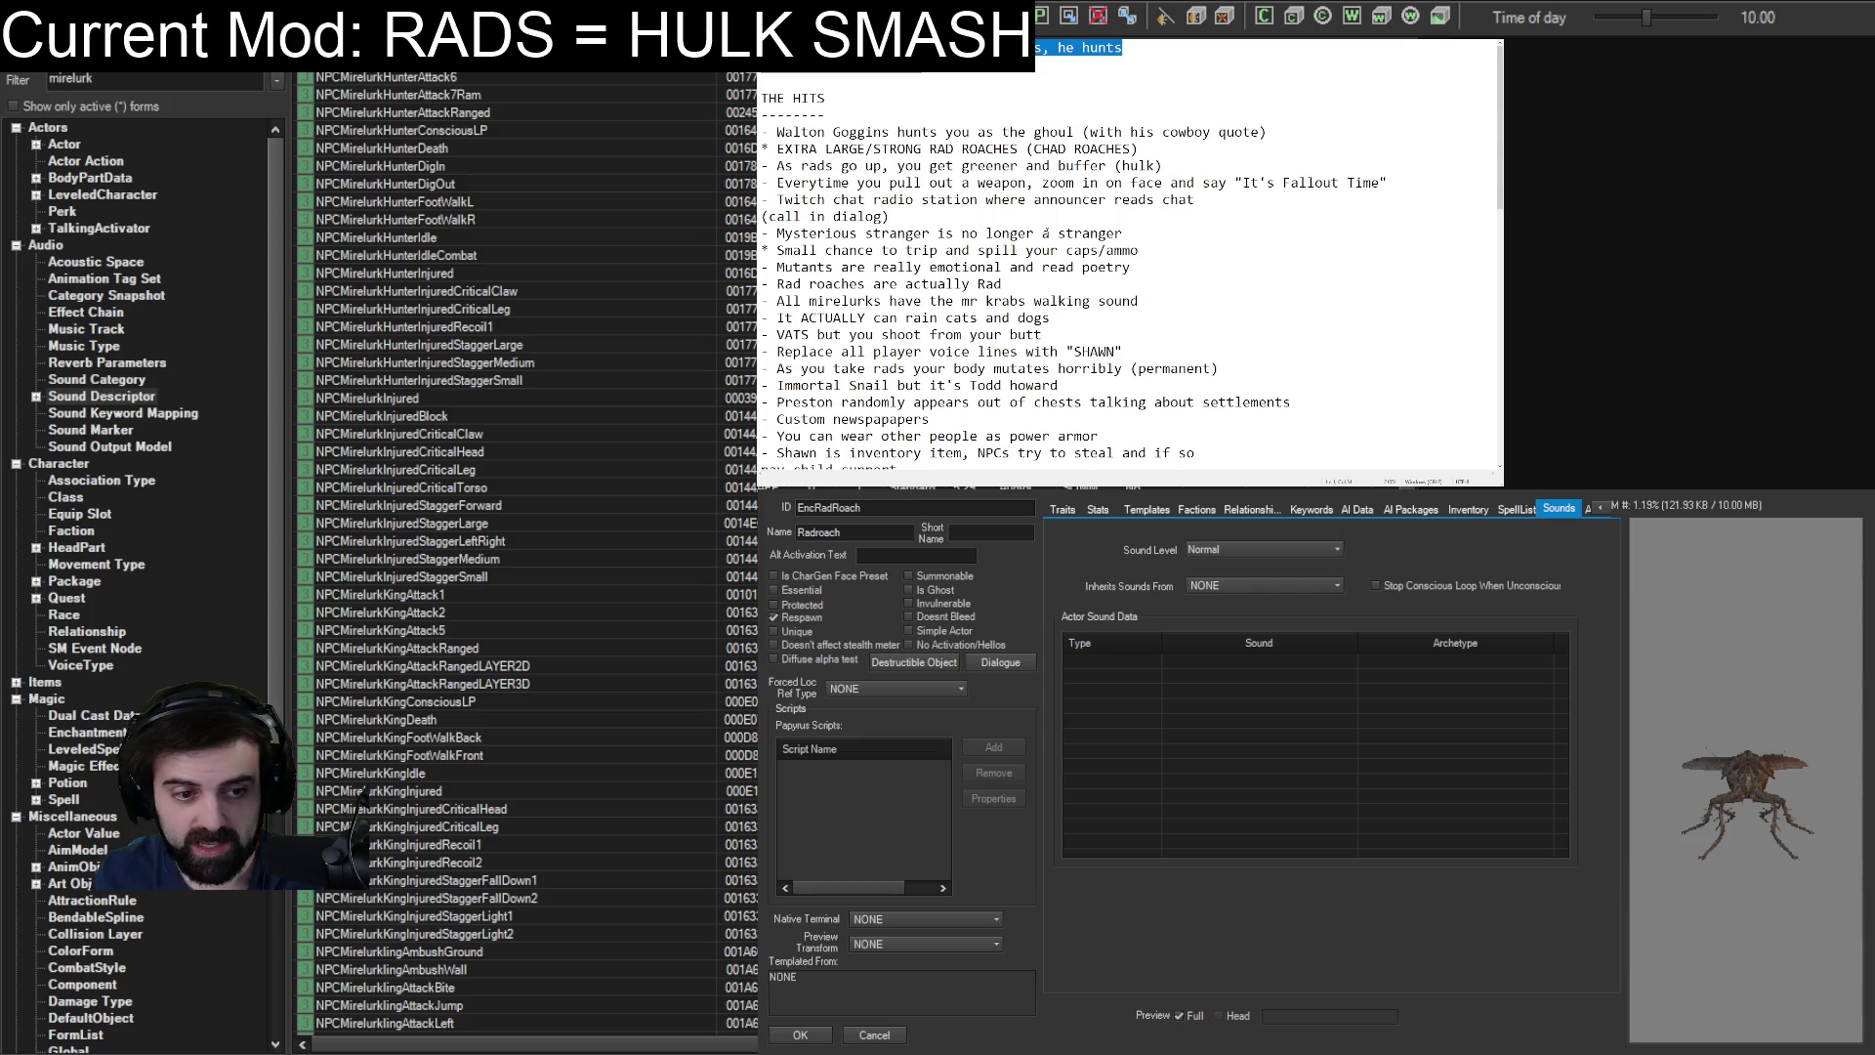
left_click_drag(966, 385, 1163, 401)
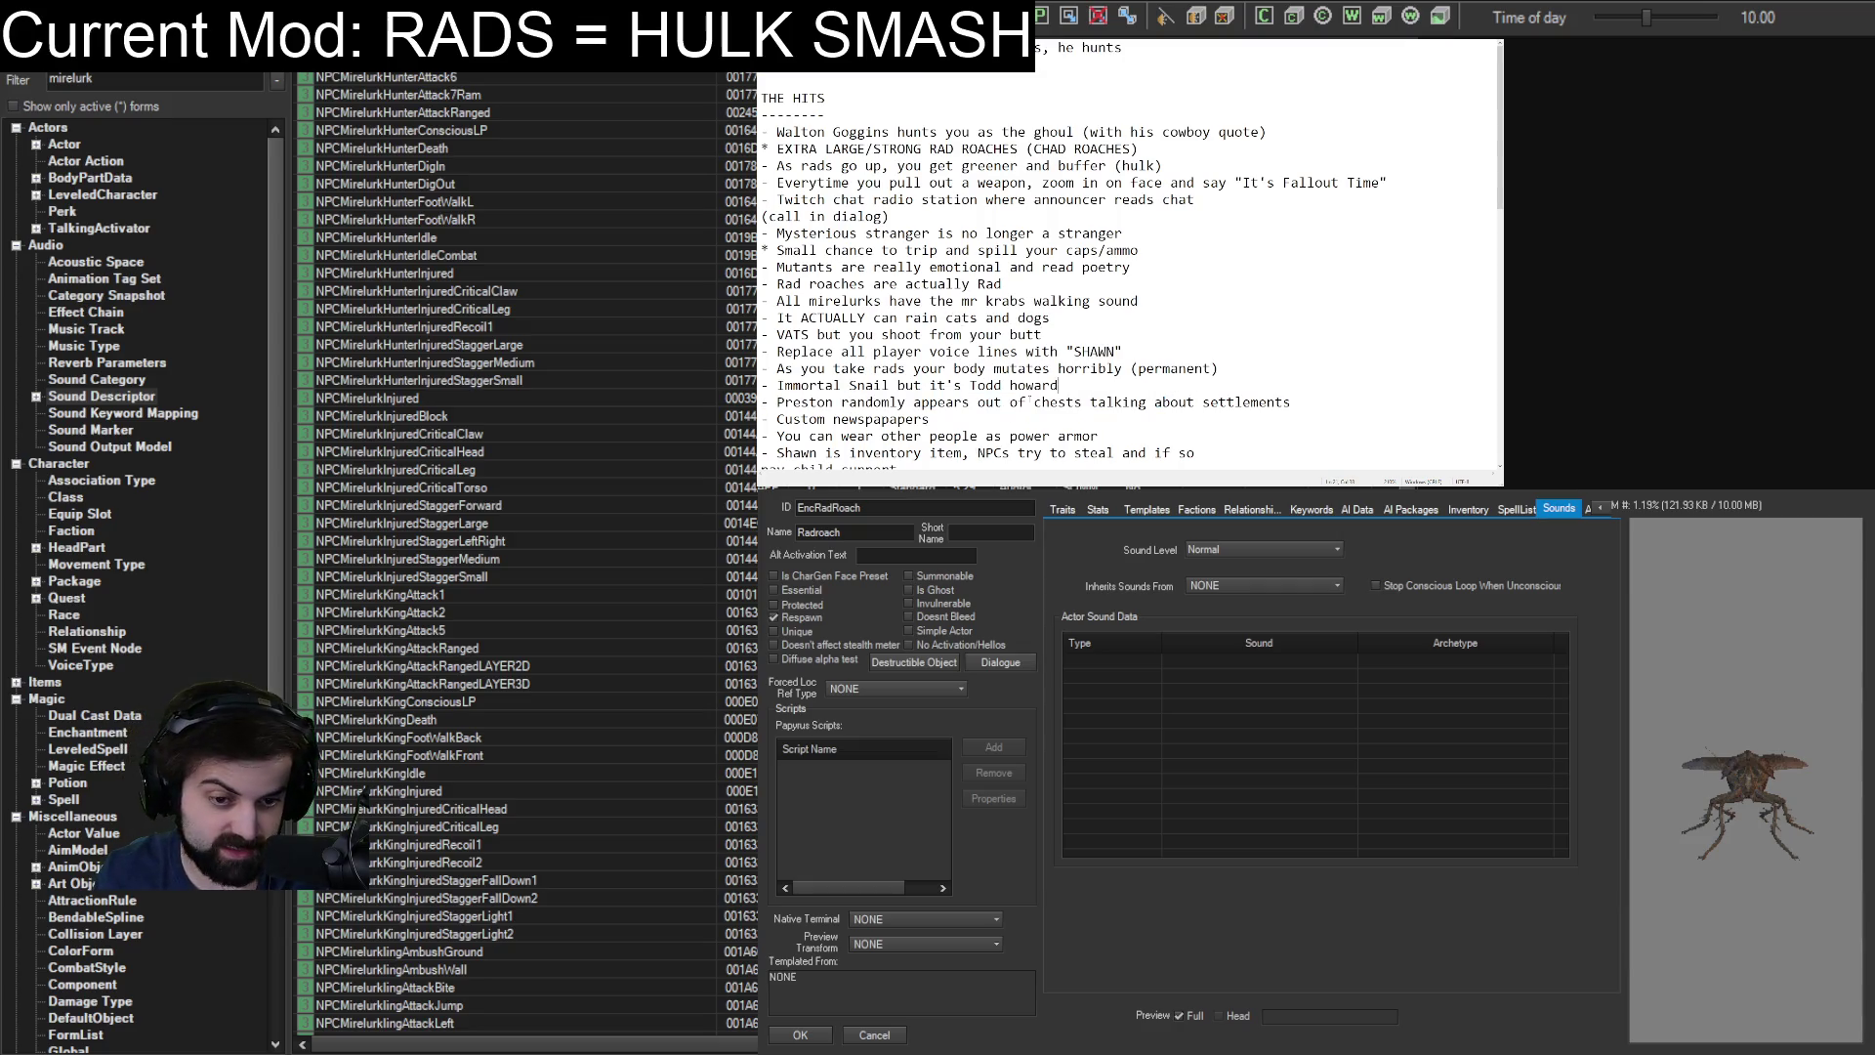
left_click_drag(1016, 401, 1131, 401)
scroll(1112, 385, "down", 2)
key("Left")
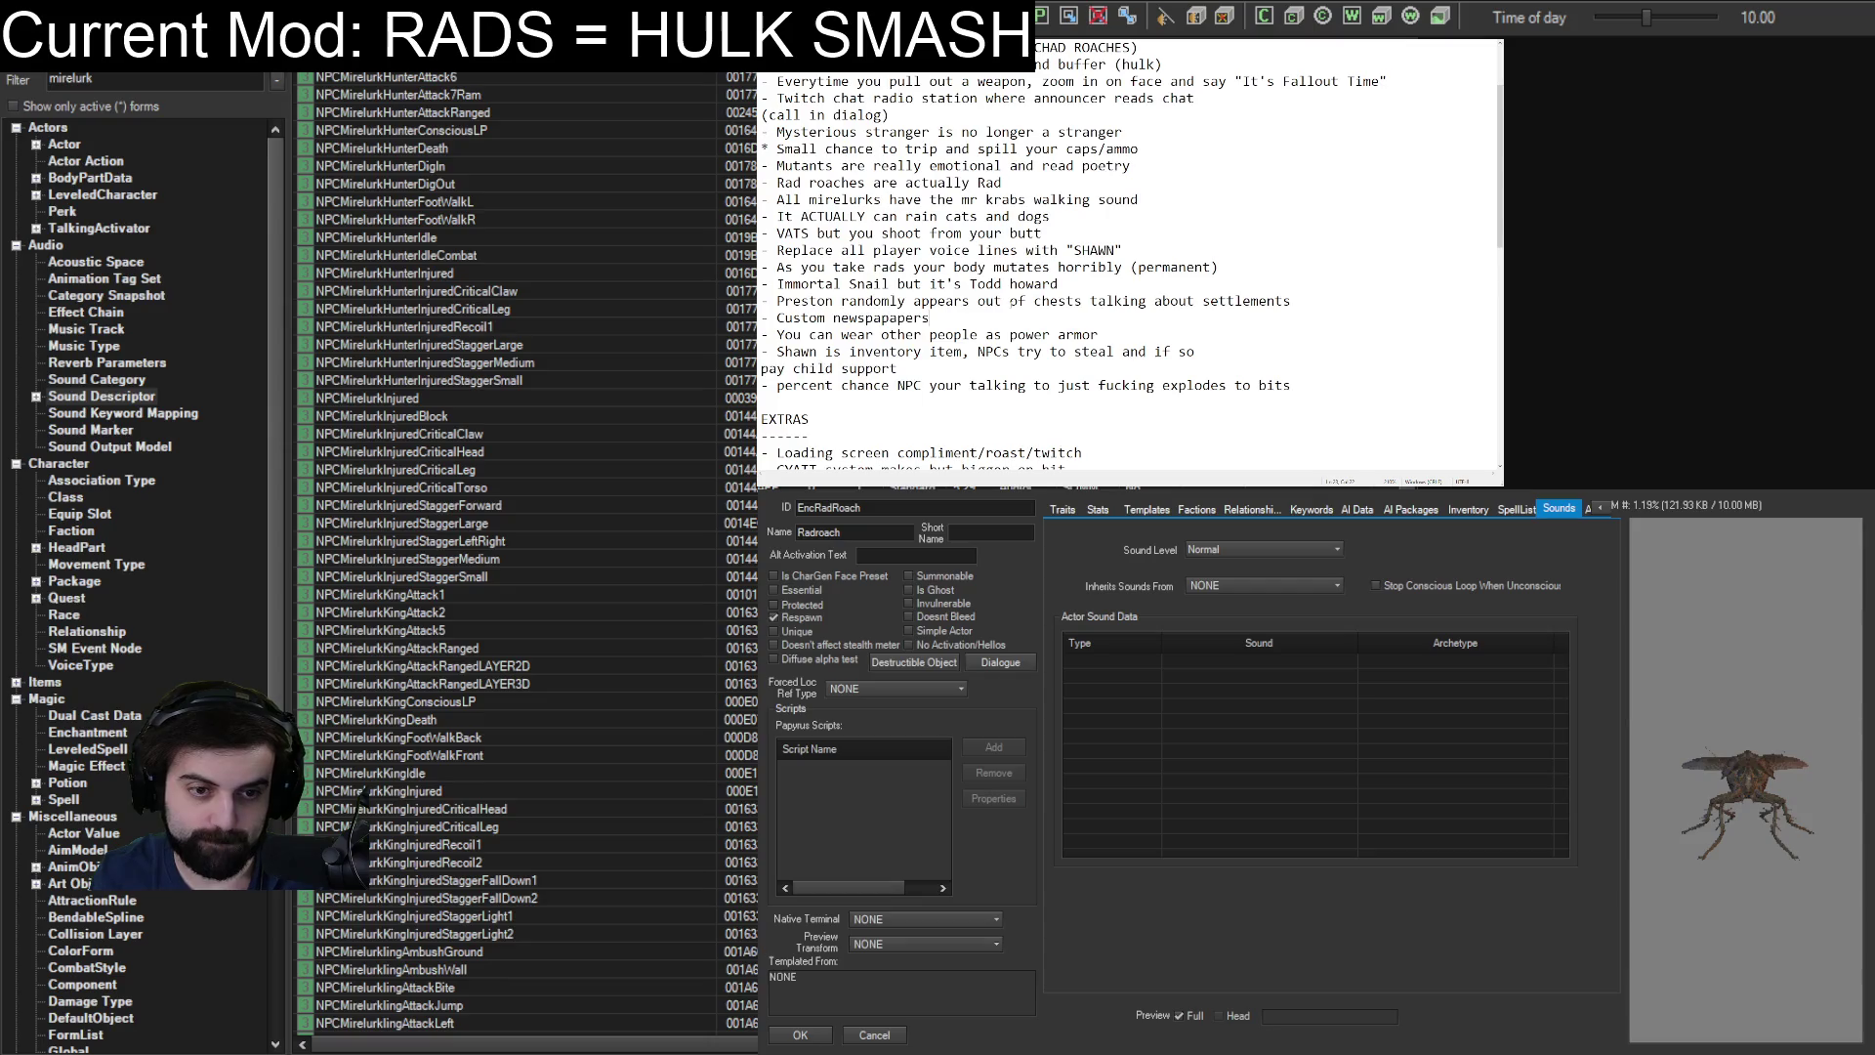
left_click_drag(791, 303, 1131, 303)
scroll(1133, 302, "down", 7)
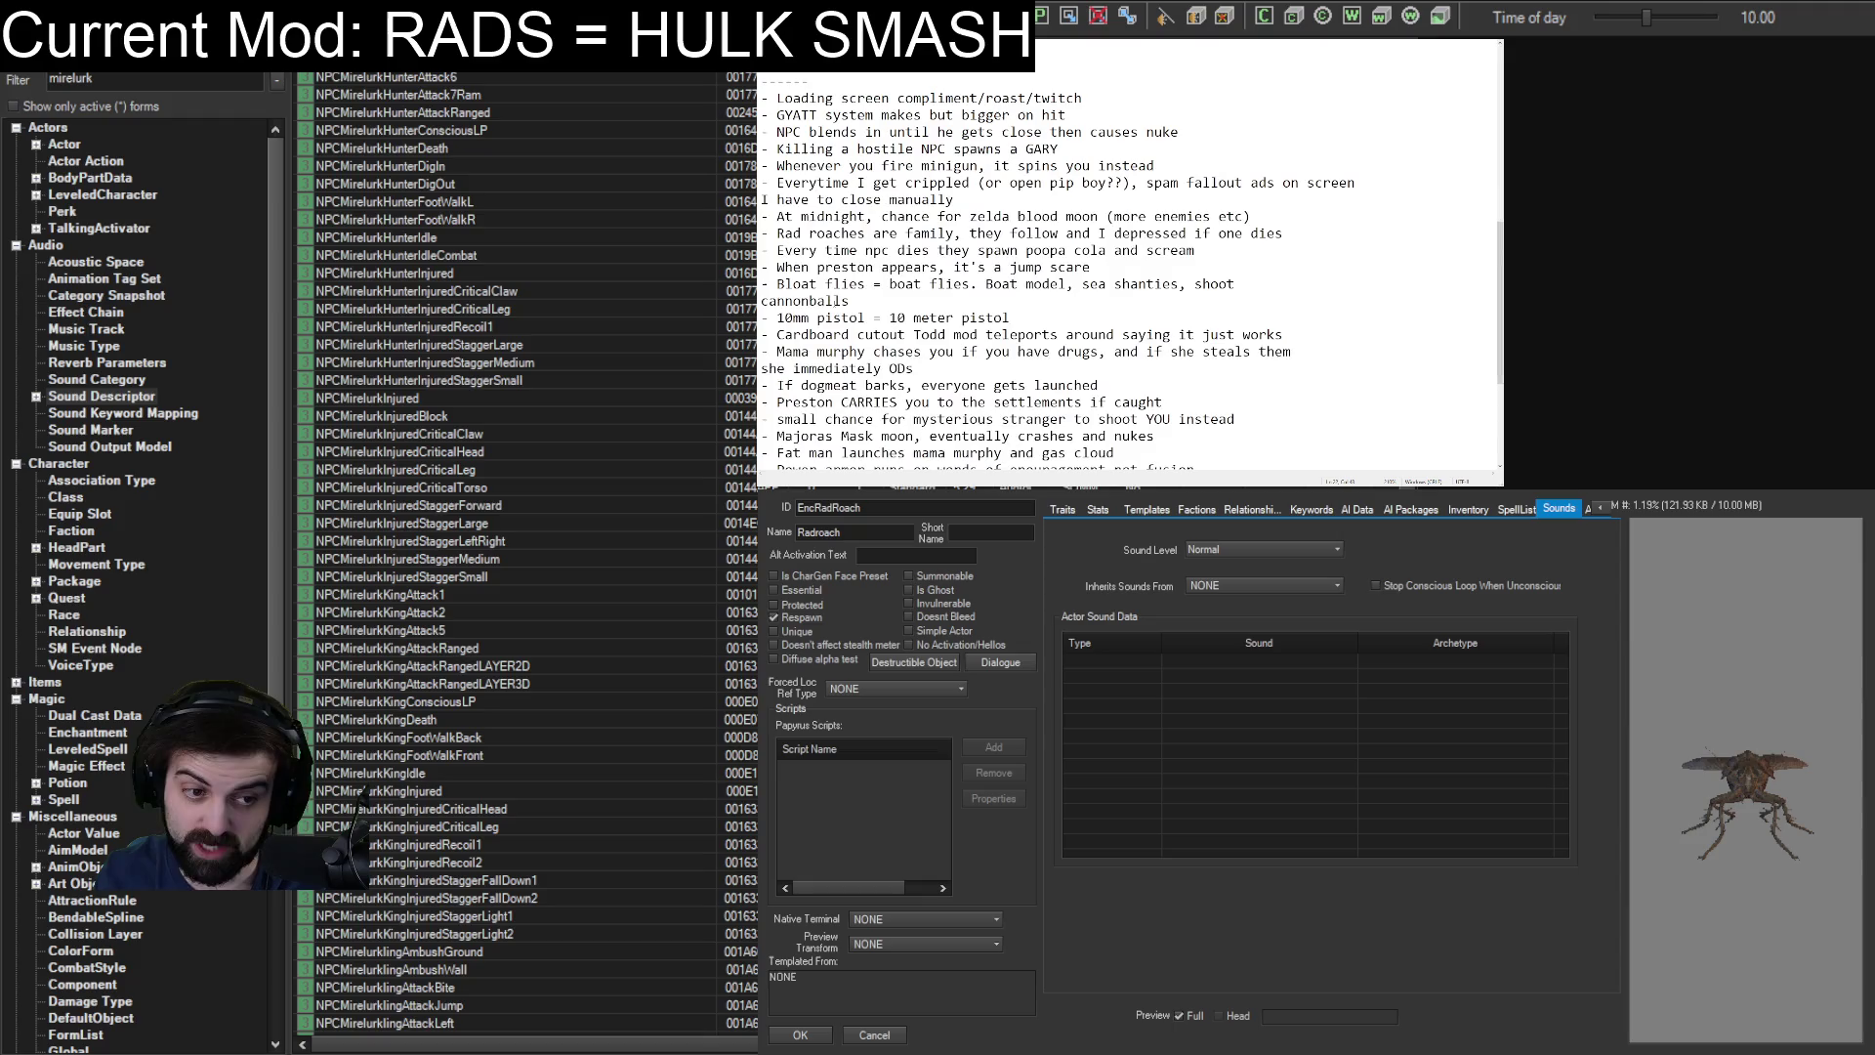
scroll(1127, 264, "down", 3)
scroll(1128, 264, "up", 10)
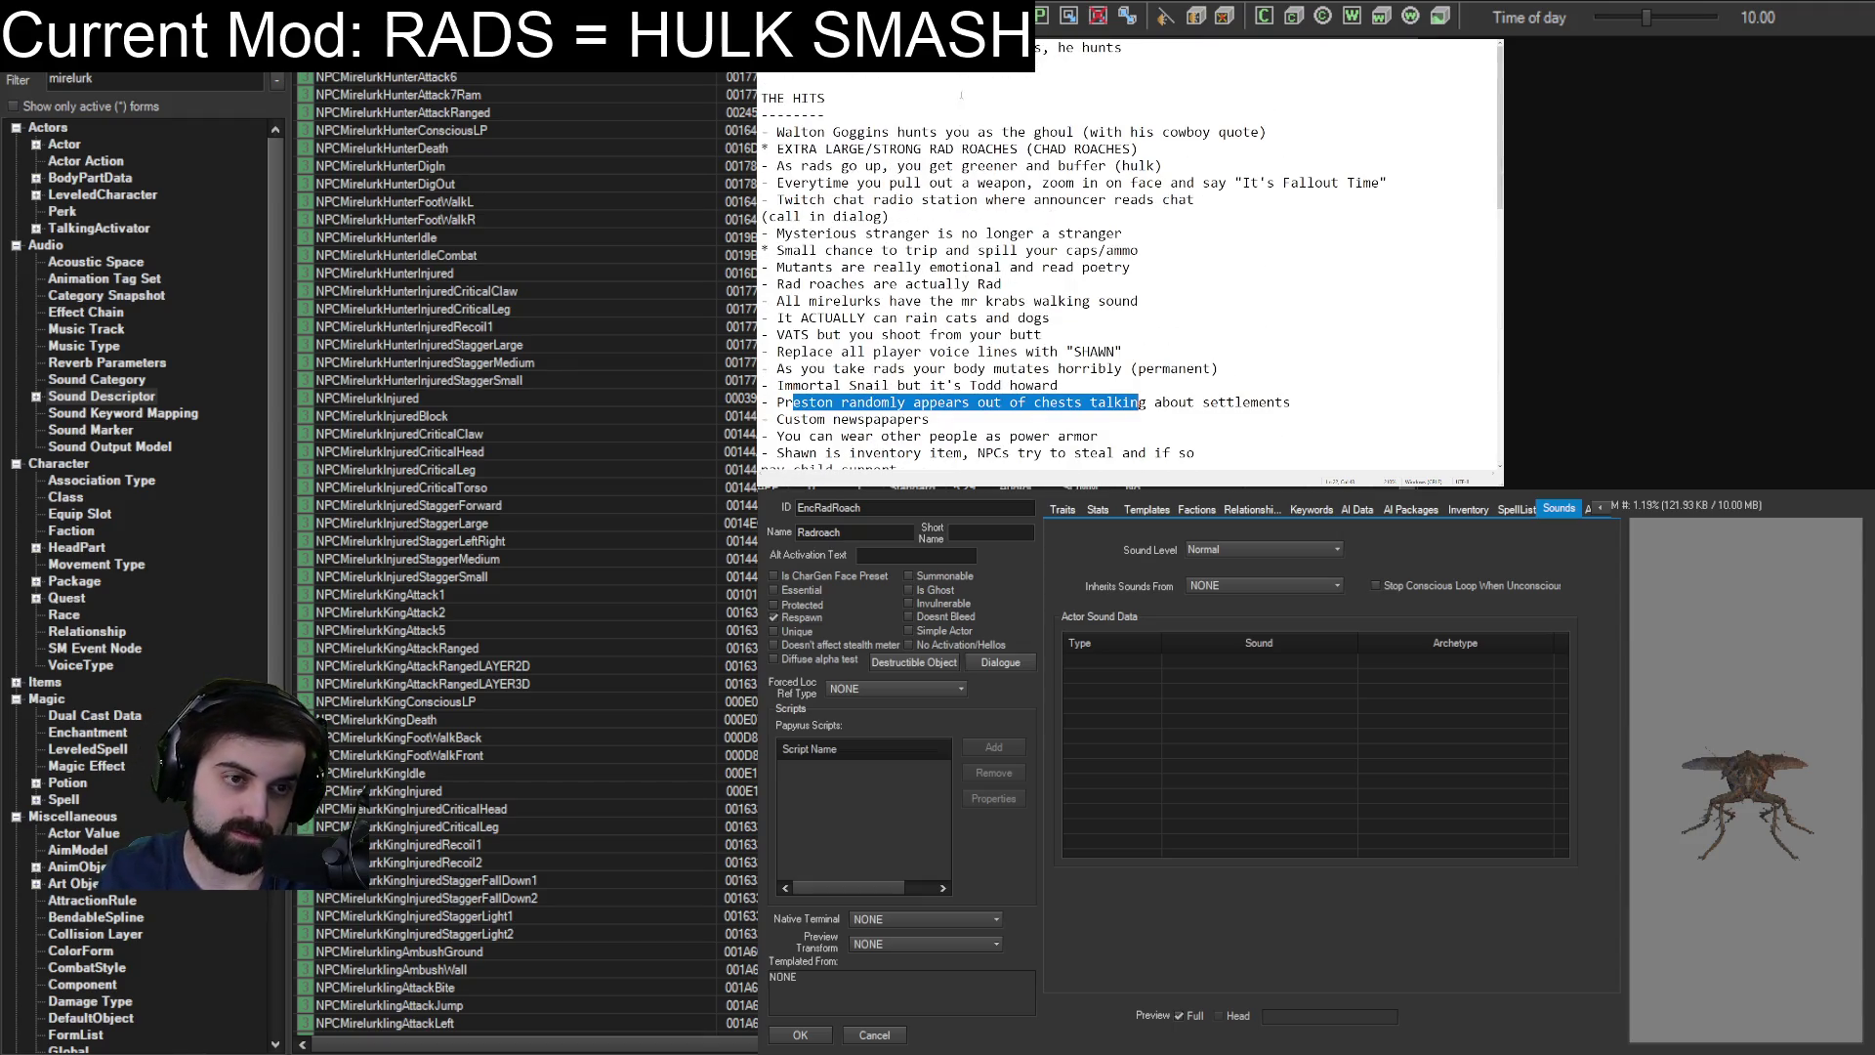
left_click(947, 98)
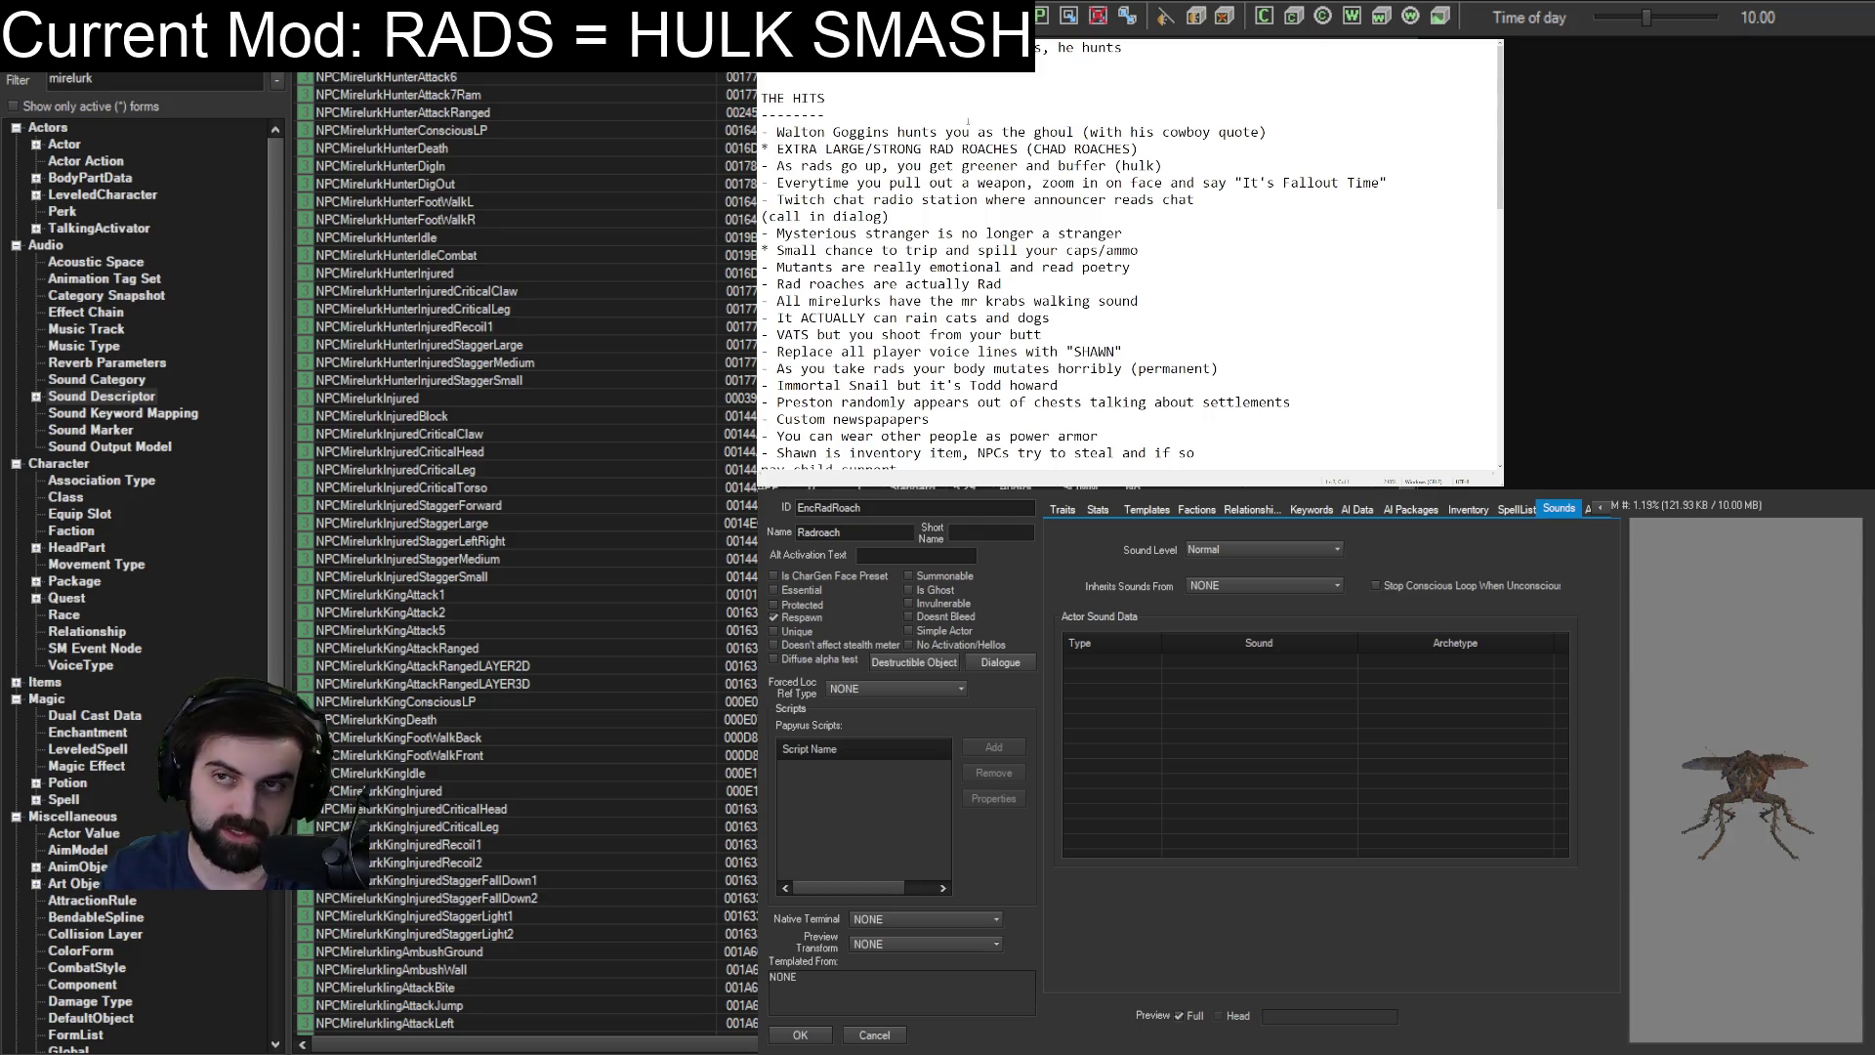